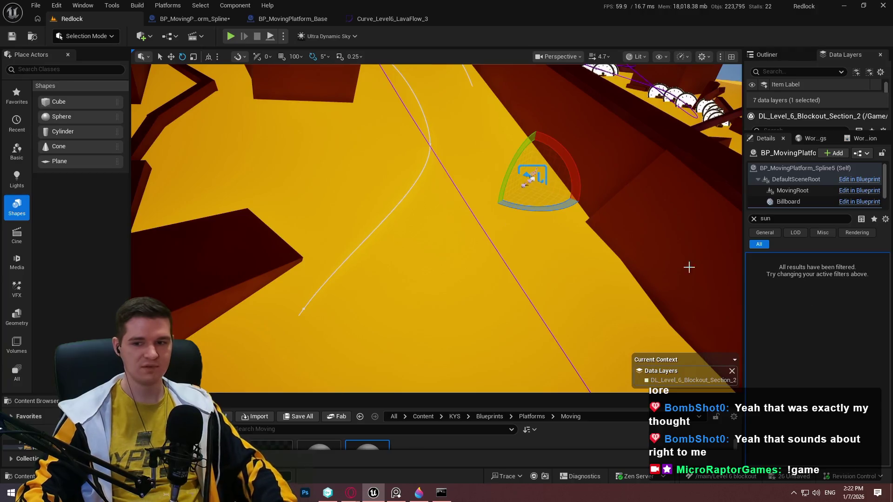
# Step: Bring the view to the moving platform and select BP_MovingPlatform_Spline5 rather than Cube166
pyautogui.moveTo(688, 265); pyautogui.dragTo(506, 244)
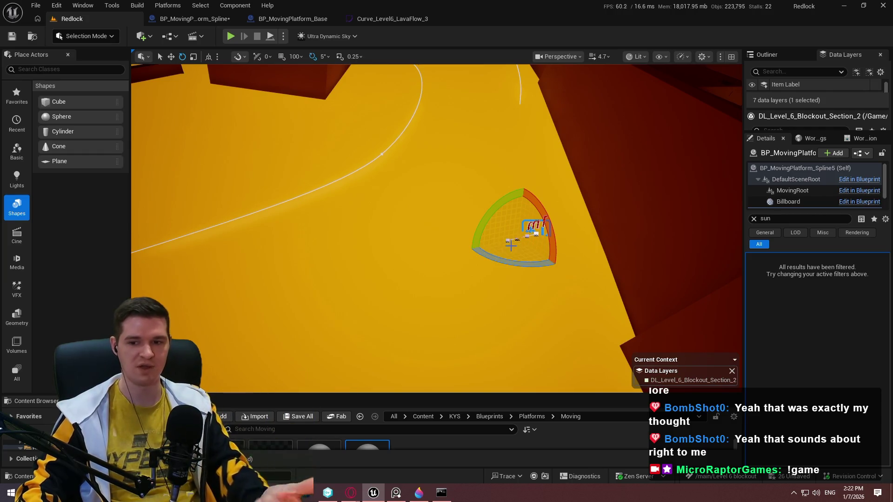
pyautogui.moveTo(511, 253)
pyautogui.mouseDown()
pyautogui.moveTo(493, 242)
pyautogui.moveTo(620, 241)
pyautogui.mouseUp()
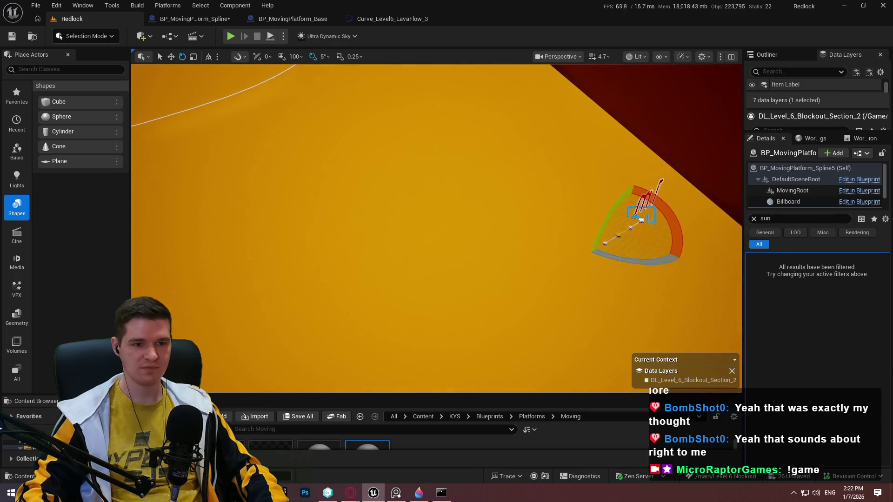
pyautogui.click(620, 240)
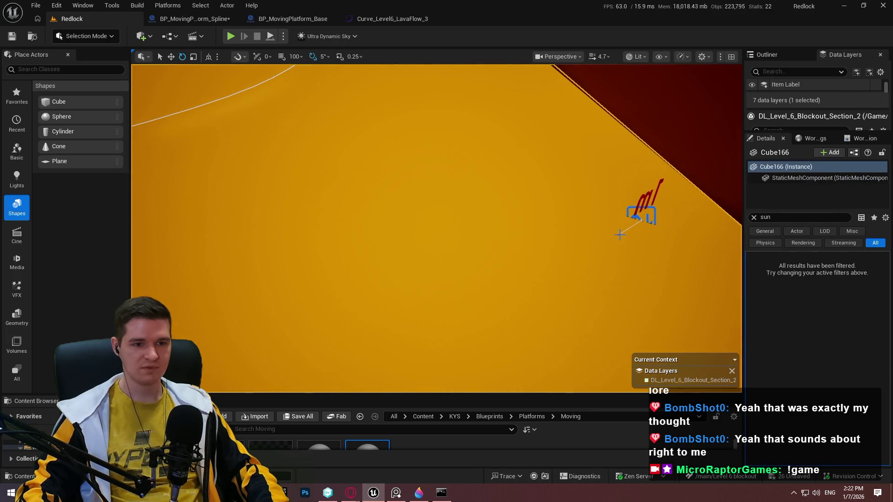
pyautogui.click(619, 233)
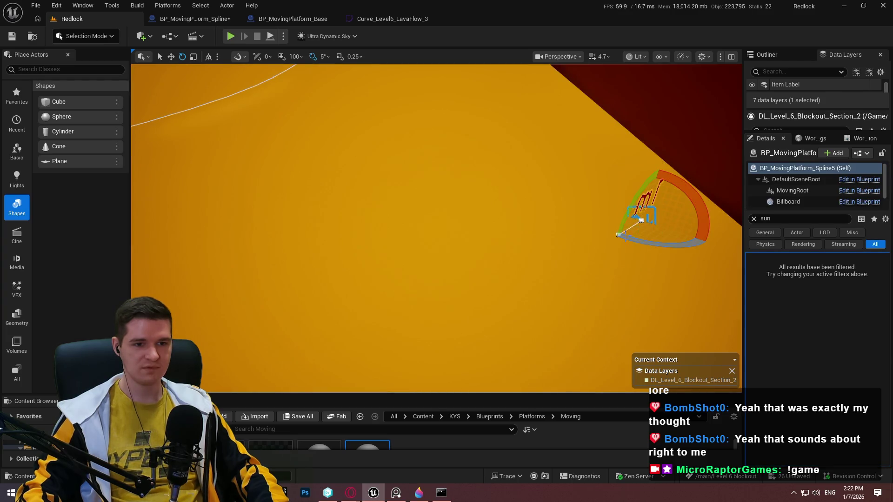
pyautogui.click(644, 279)
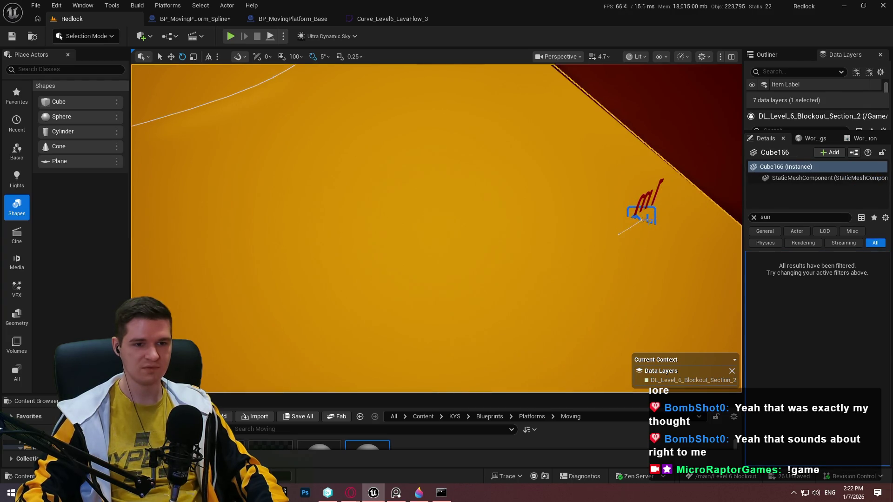
pyautogui.click(642, 220)
# Step: Rotate the platform's yaw to about -50 degrees and frame it, then highlight the Steam game description
pyautogui.press('w')
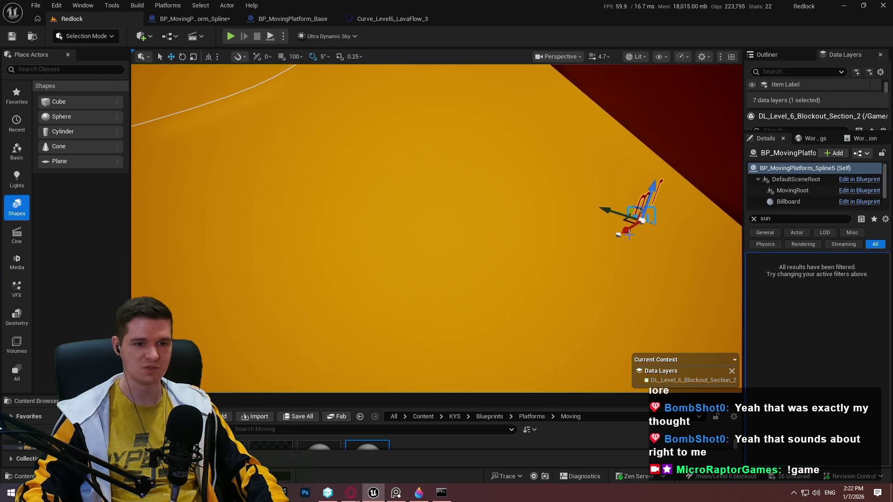
pyautogui.press('e')
pyautogui.moveTo(629, 235); pyautogui.dragTo(673, 246)
pyautogui.press('f')
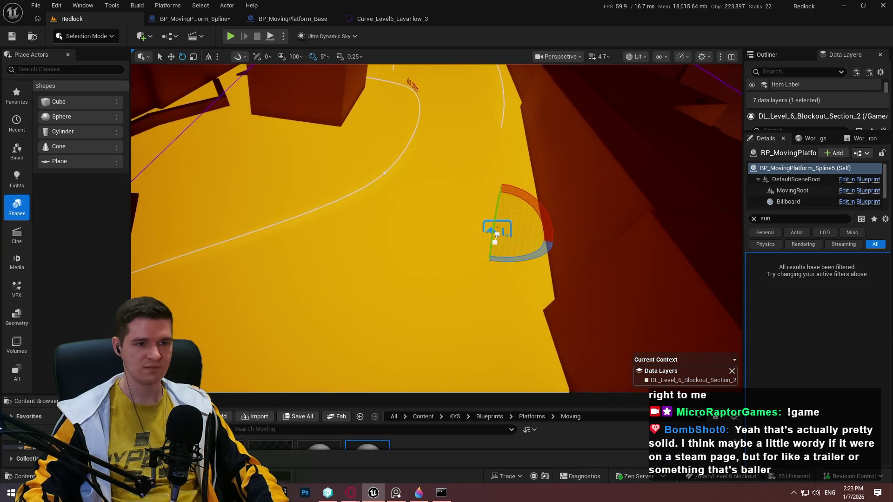
pyautogui.moveTo(568, 233)
pyautogui.mouseDown()
pyautogui.moveTo(586, 233)
pyautogui.moveTo(462, 238)
pyautogui.mouseUp()
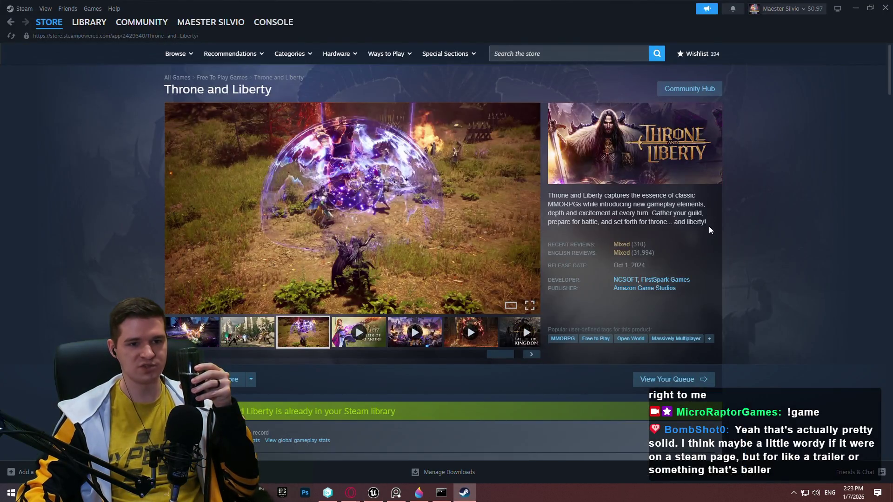
pyautogui.moveTo(711, 230); pyautogui.dragTo(553, 193)
pyautogui.click(865, 222)
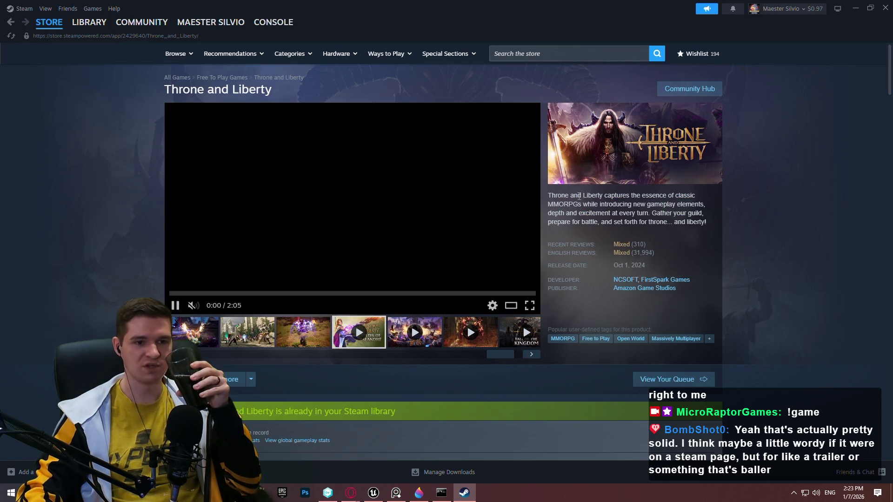
# Step: Scroll down through the Throne and Liberty store page past the game description
pyautogui.moveTo(708, 224)
pyautogui.mouseDown()
pyautogui.moveTo(598, 196)
pyautogui.moveTo(548, 194)
pyautogui.mouseUp()
pyautogui.moveTo(93, 26)
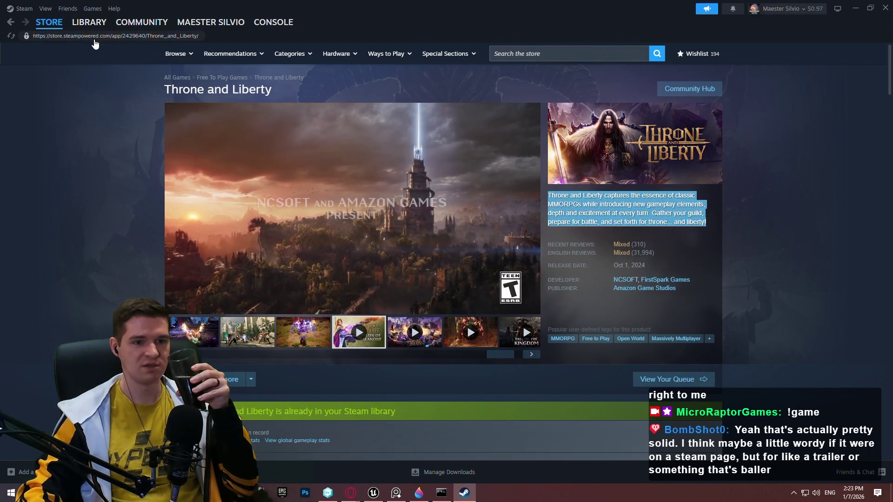
pyautogui.click(734, 225)
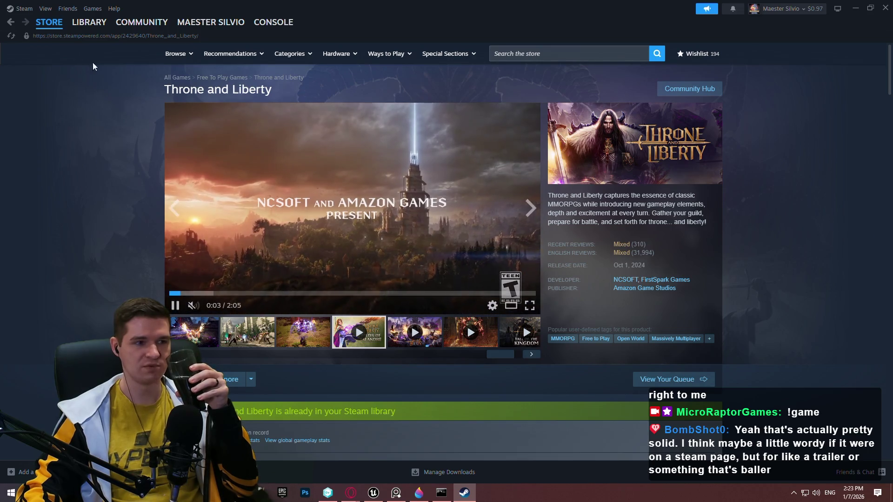
pyautogui.scroll(-3, 867, 209)
pyautogui.scroll(-6, 826, 185)
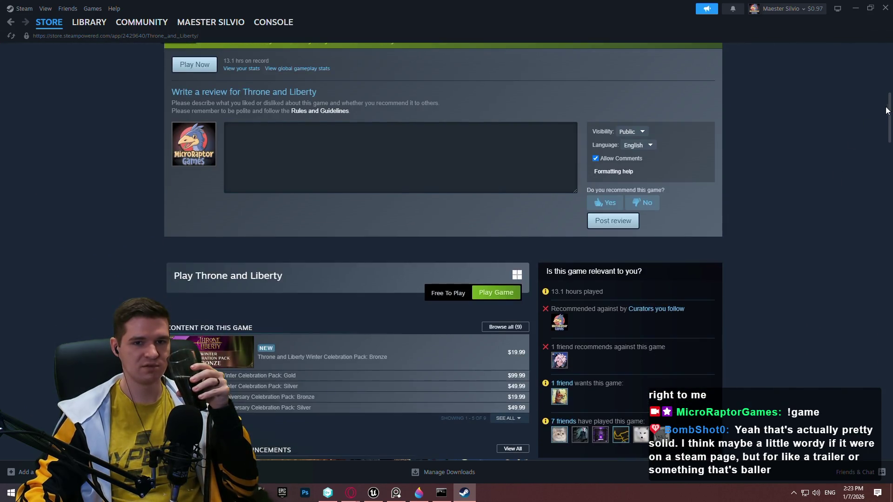
pyautogui.moveTo(889, 110); pyautogui.dragTo(883, 60)
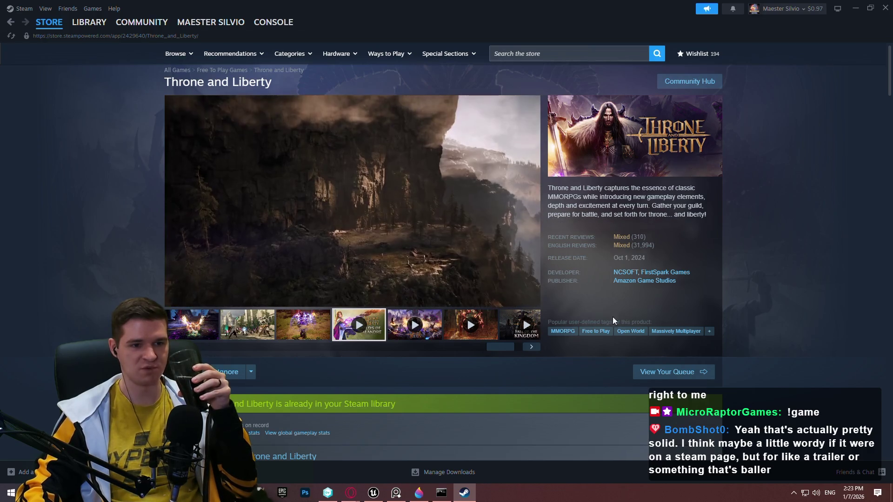
pyautogui.scroll(-6, 602, 195)
pyautogui.scroll(-8, 602, 196)
pyautogui.scroll(4, 283, 433)
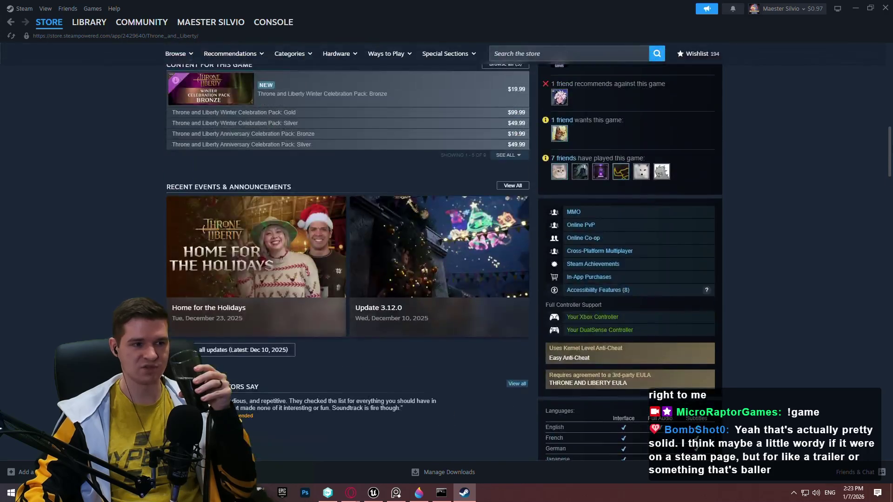
pyautogui.scroll(-8, 282, 433)
# Step: Expand About This Game, check the rating box, return to the top and close Steam
pyautogui.click(282, 432)
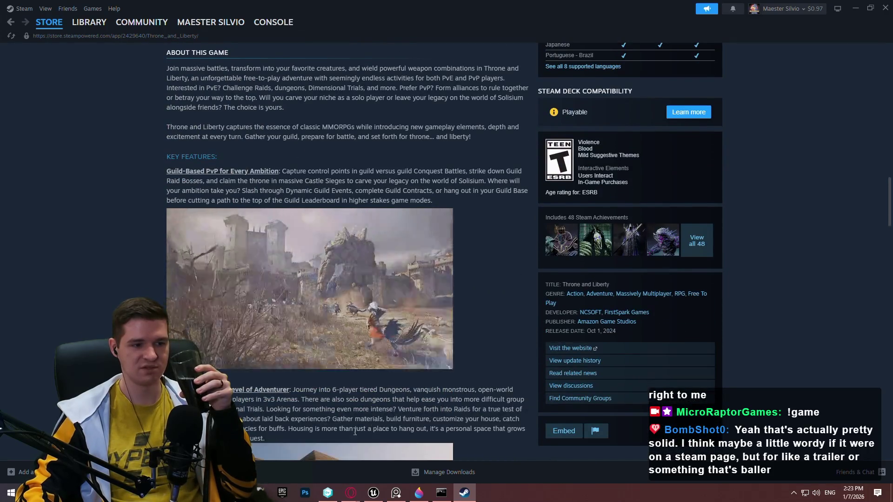
pyautogui.doubleClick(585, 149)
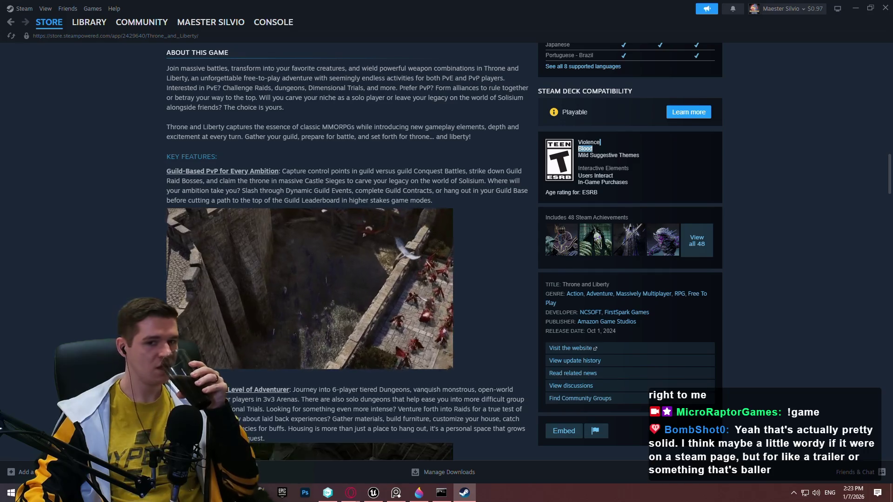
pyautogui.scroll(-12, 872, 250)
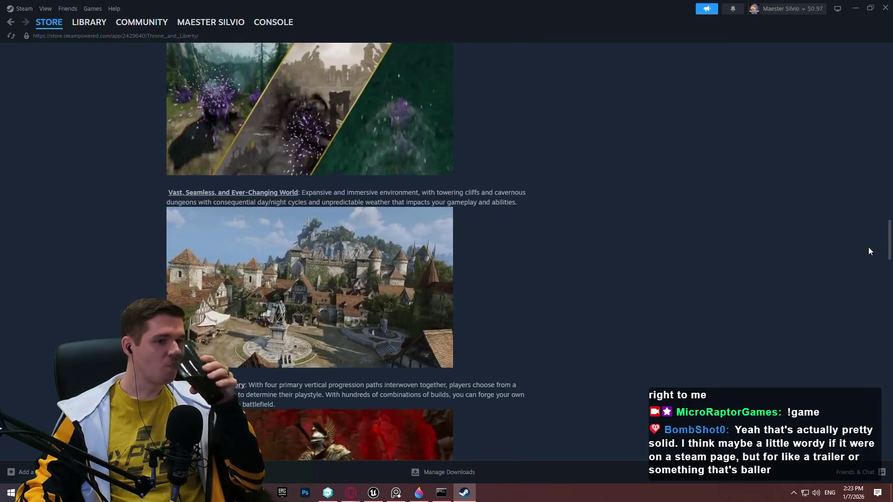
pyautogui.press('Home')
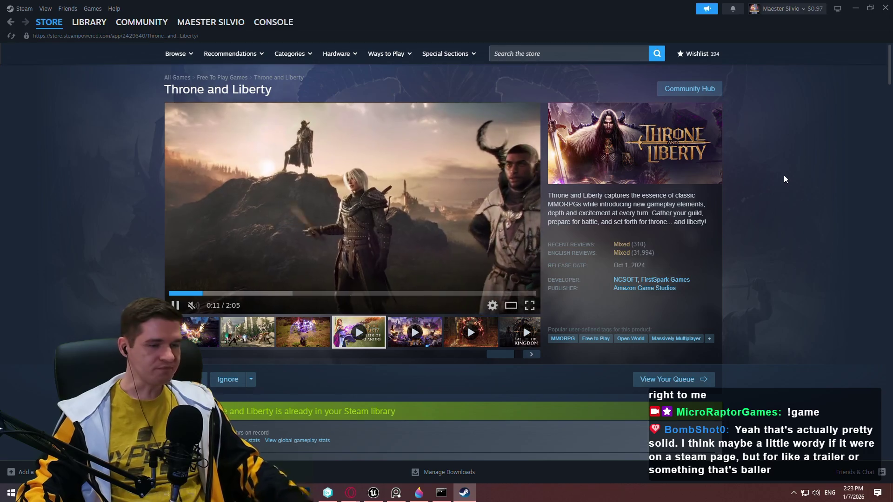
pyautogui.click(890, 15)
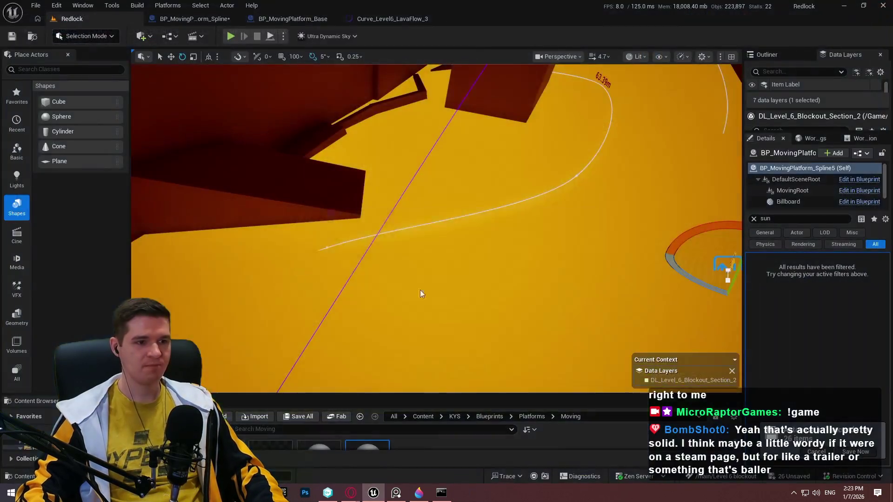
# Step: Drag the platform spline's end point about 13.24 m further along X and frame it
pyautogui.press('f')
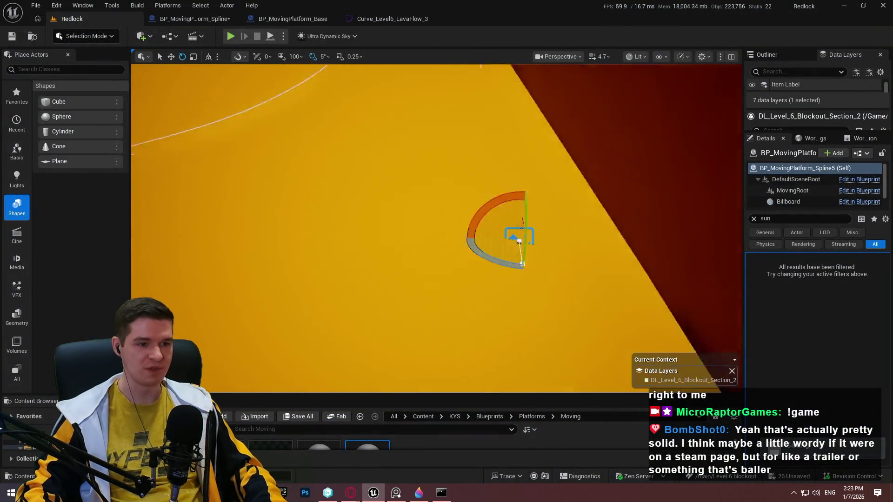
pyautogui.press('w')
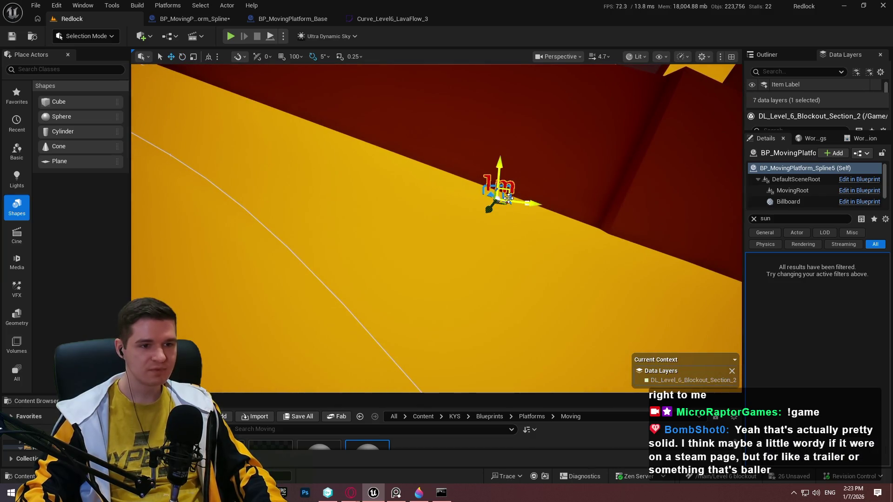
pyautogui.click(508, 212)
pyautogui.click(509, 200)
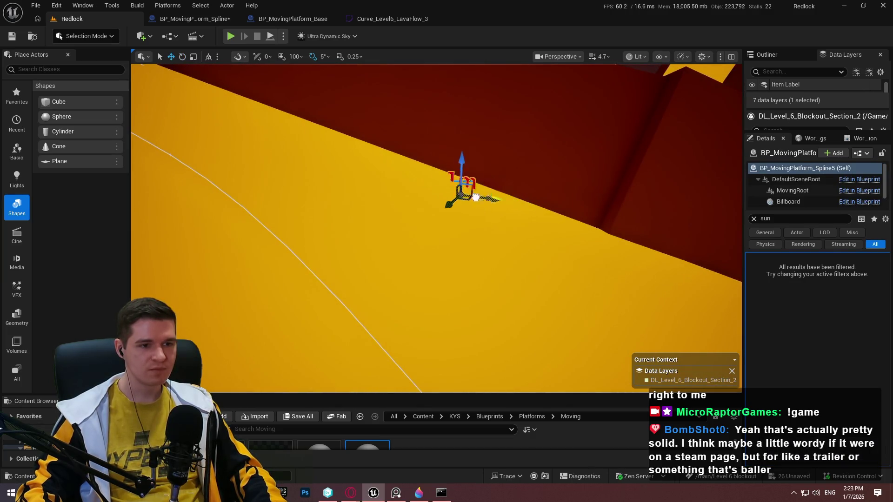
pyautogui.click(458, 192)
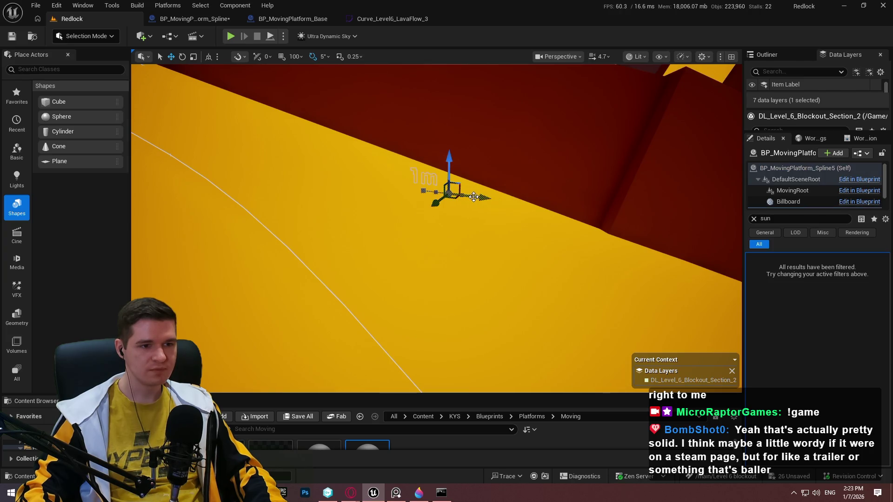
pyautogui.moveTo(458, 192); pyautogui.dragTo(732, 214)
pyautogui.moveTo(665, 218)
pyautogui.mouseDown()
pyautogui.moveTo(594, 200)
pyautogui.moveTo(685, 201)
pyautogui.mouseUp()
pyautogui.press('f')
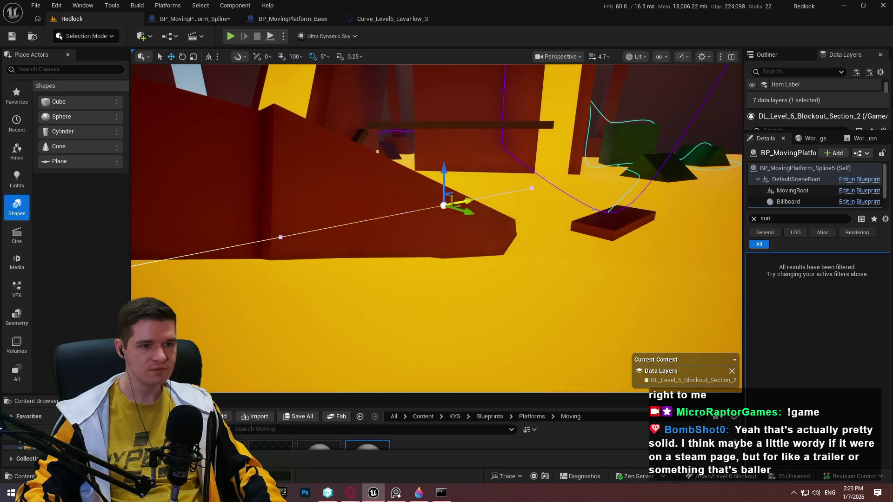
# Step: Reframe the view on the spline point, then start a play-in-editor test
pyautogui.click(399, 229)
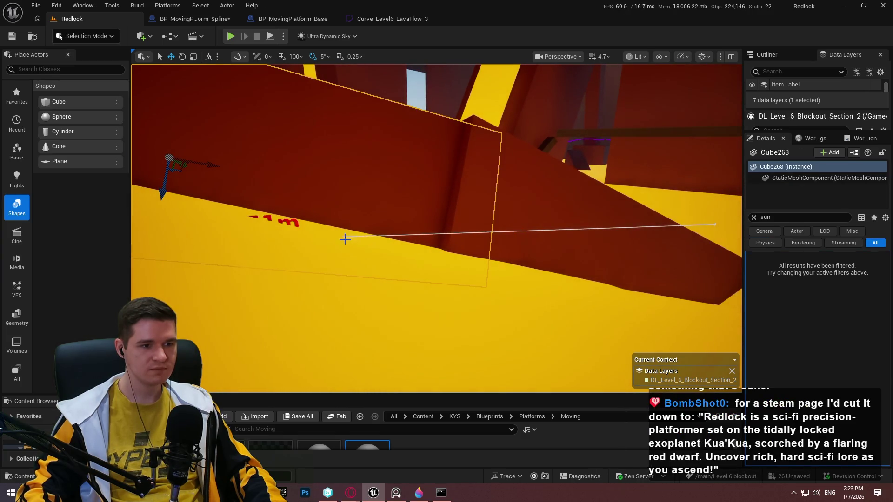
pyautogui.click(280, 259)
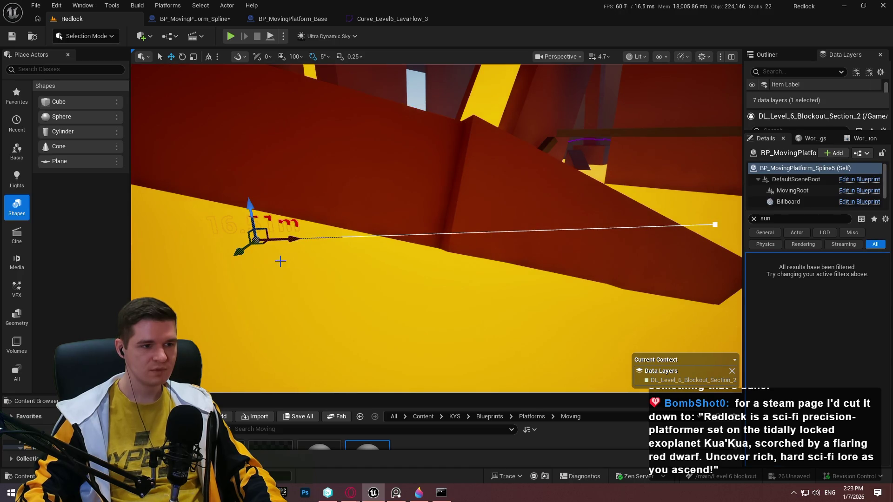
pyautogui.press('f')
pyautogui.moveTo(472, 202); pyautogui.dragTo(472, 201)
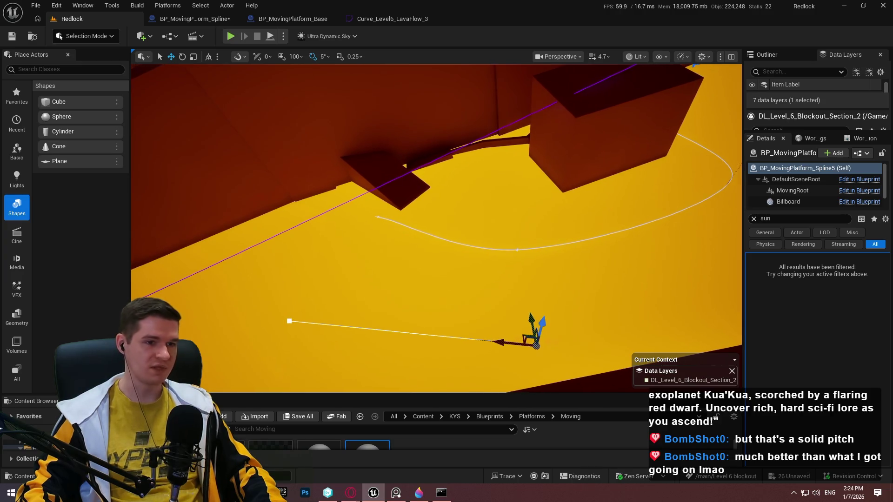
pyautogui.rightClick(623, 78)
pyautogui.press('Escape')
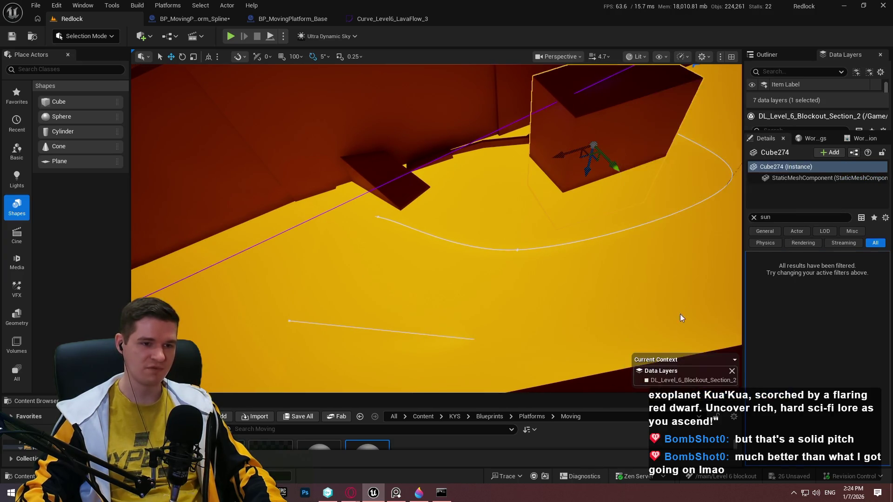
pyautogui.hotkey('alt', 'p')
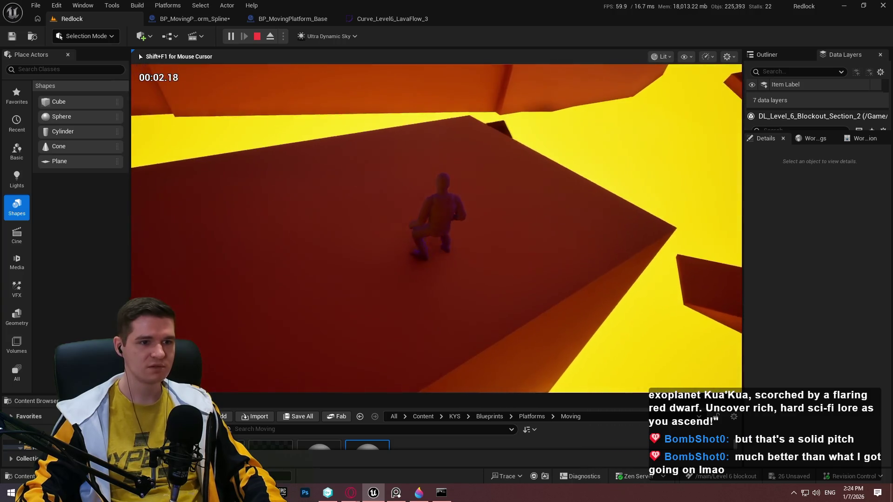
# Step: Run the character toward the yellow wall, jump, then end the play test
pyautogui.press('w')
pyautogui.press('space')
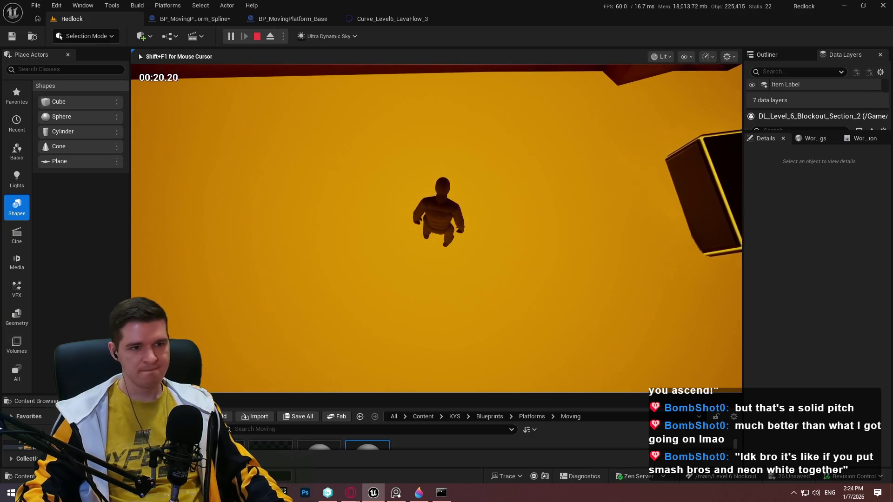
pyautogui.press('Escape')
# Step: Select the Spline5 moving-platform actor over the lava floor and undo the accidental duplicate
pyautogui.press('f')
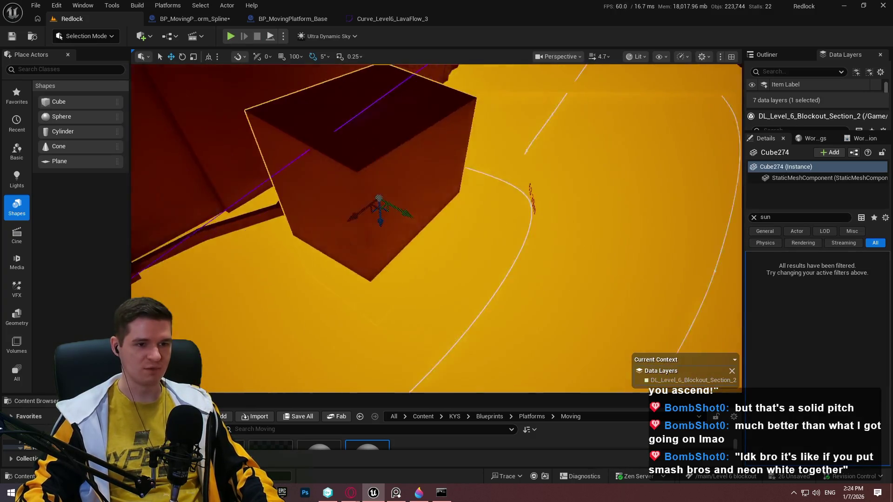
pyautogui.moveTo(436, 228); pyautogui.dragTo(428, 179)
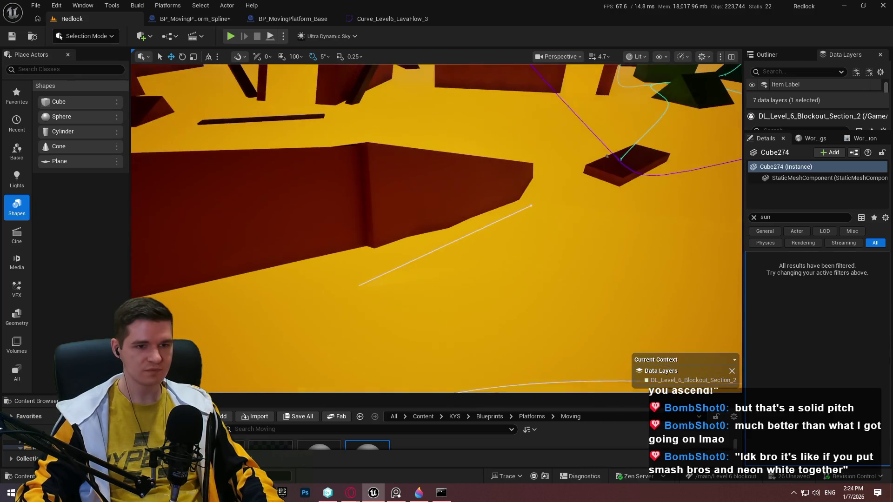
pyautogui.click(418, 251)
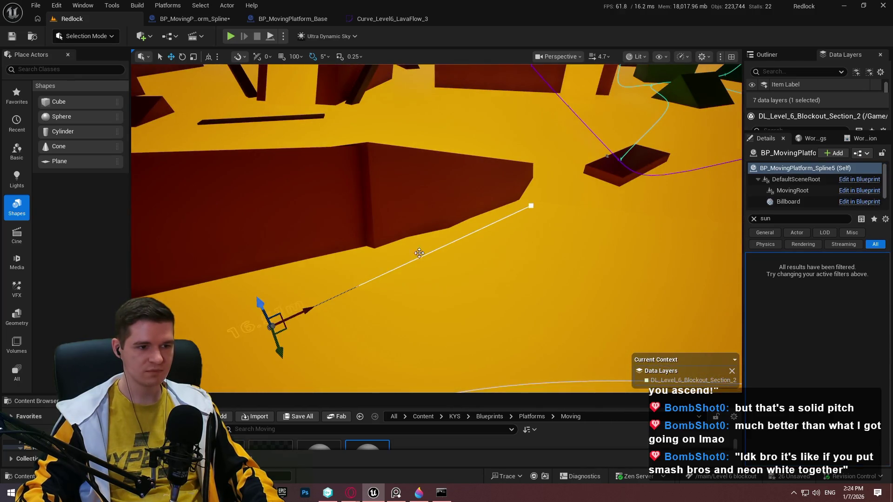
pyautogui.moveTo(384, 264)
pyautogui.mouseDown()
pyautogui.moveTo(351, 260)
pyautogui.moveTo(363, 253)
pyautogui.mouseUp()
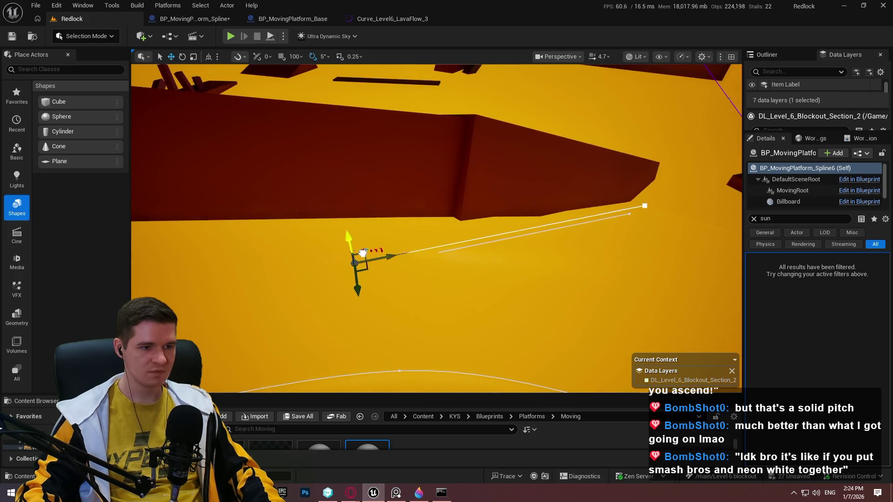
pyautogui.hotkey('ctrl', 'z')
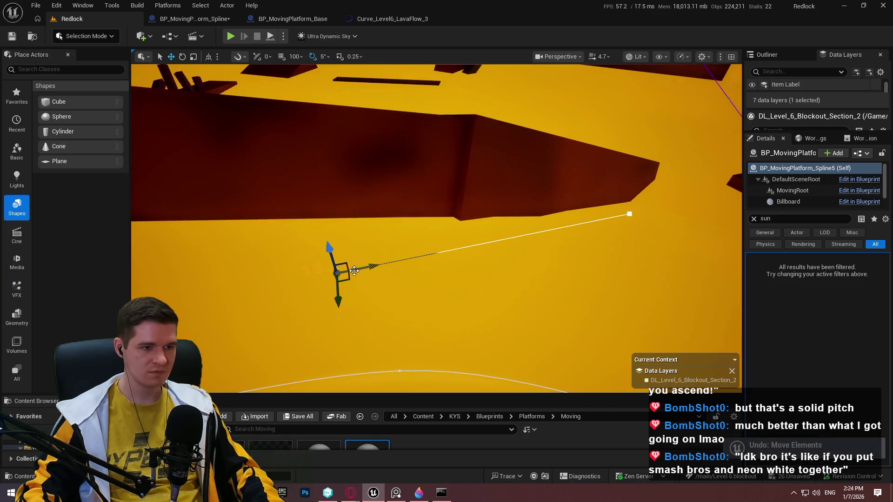
# Step: Drag a spline point to reshape the path, extending the end point to about 17.91 m
pyautogui.click(346, 263)
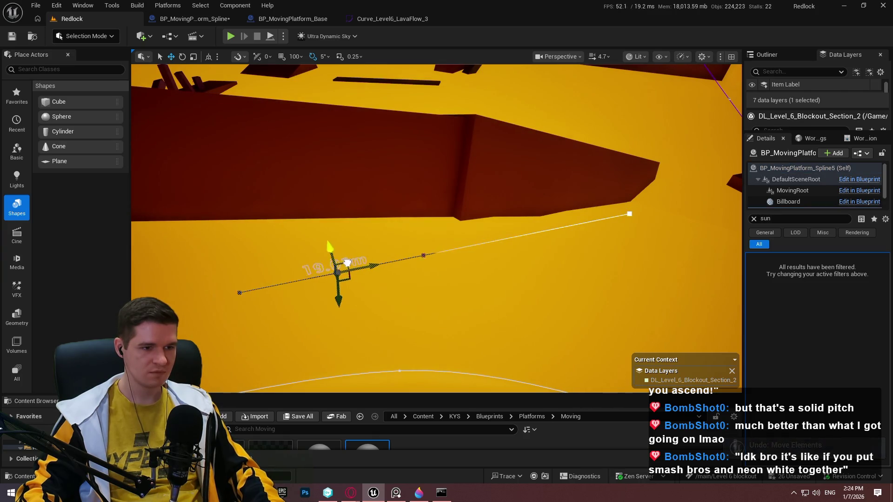
pyautogui.moveTo(347, 264)
pyautogui.mouseDown()
pyautogui.moveTo(400, 235)
pyautogui.moveTo(391, 249)
pyautogui.moveTo(326, 264)
pyautogui.mouseUp()
pyautogui.click(335, 259)
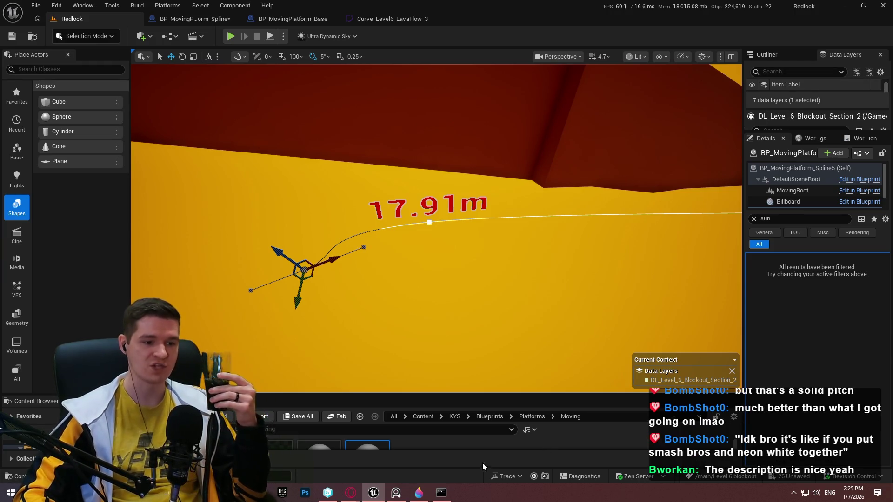
# Step: Switch to the browser and open the Facility Level Overview article in the Knowledge Base
pyautogui.moveTo(358, 494)
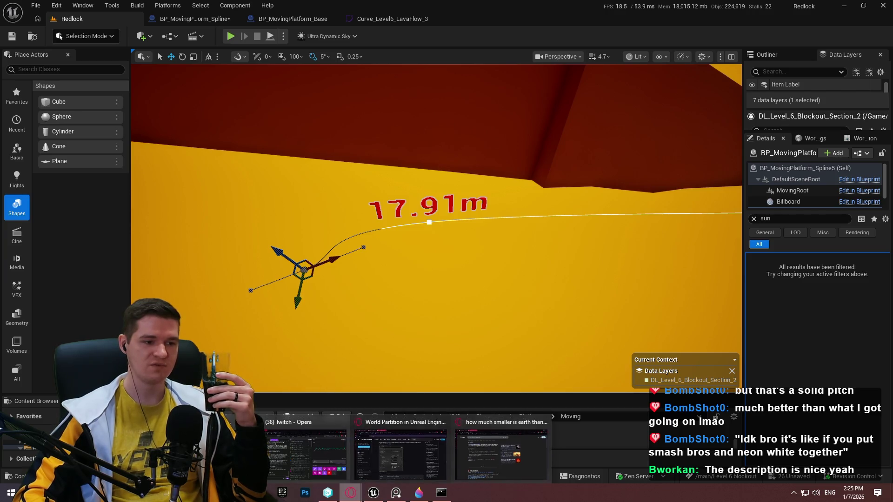
pyautogui.click(210, 449)
pyautogui.click(112, 314)
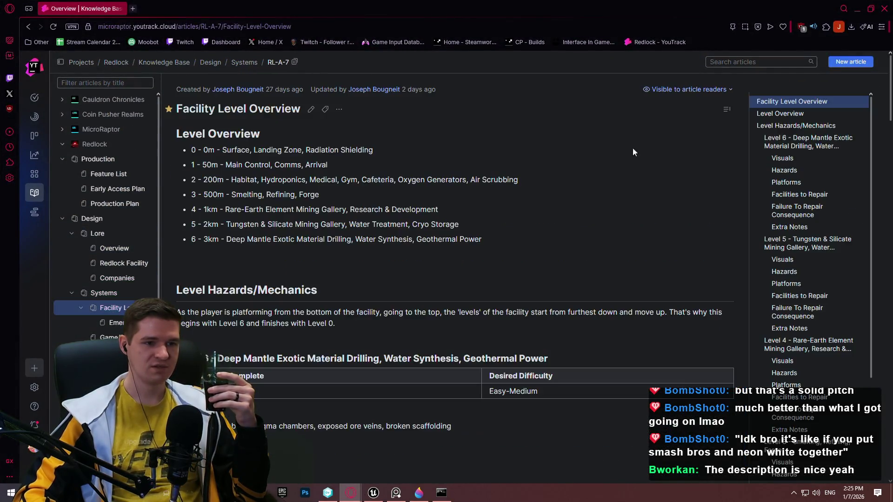
pyautogui.scroll(-7, 884, 129)
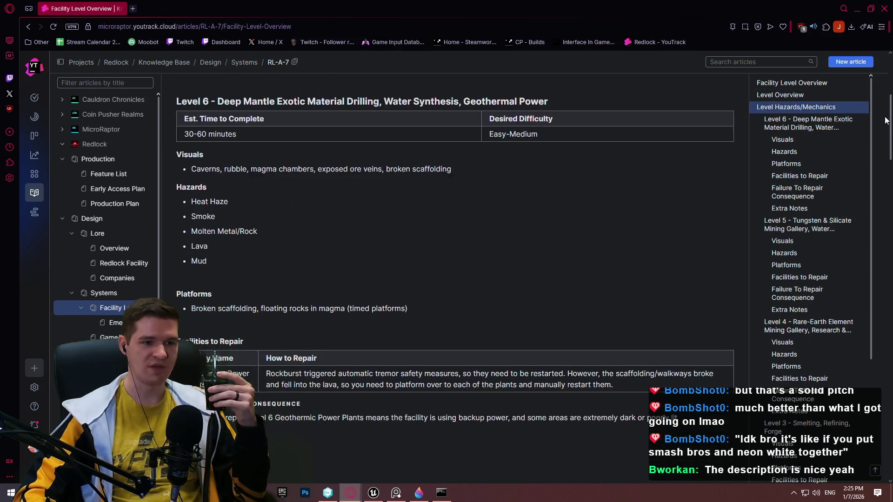
pyautogui.scroll(-4, 884, 128)
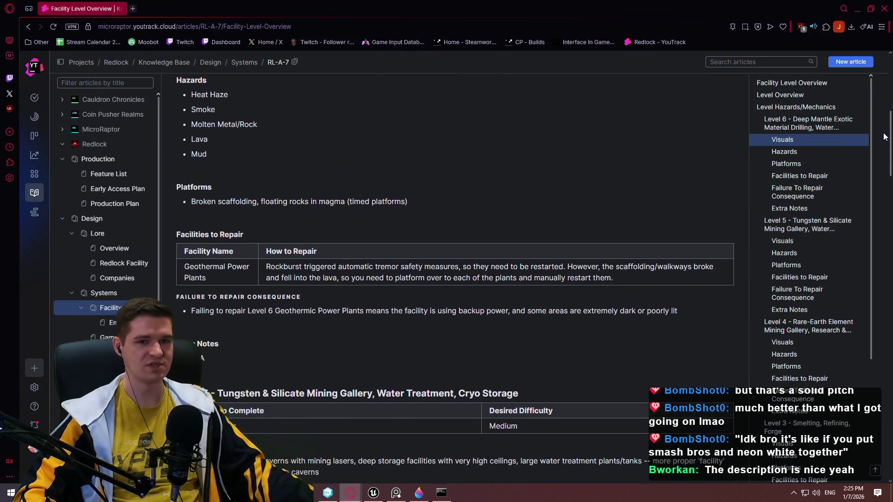
pyautogui.scroll(1, 886, 155)
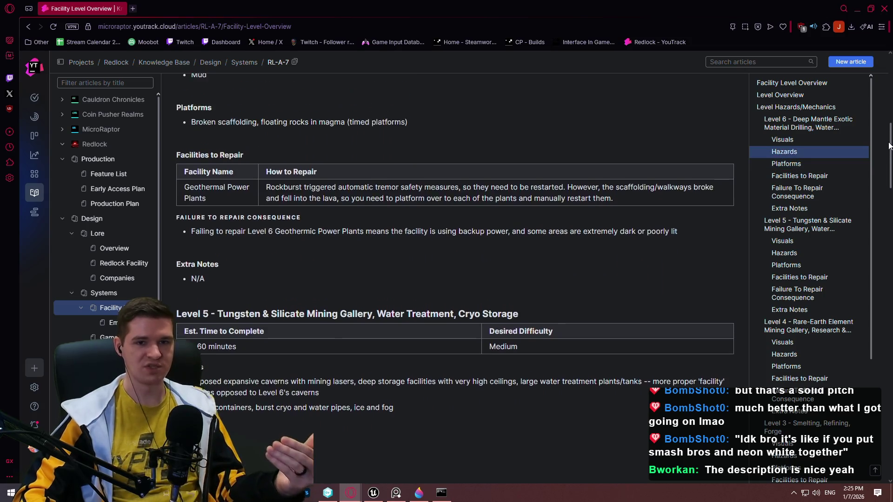
pyautogui.moveTo(888, 145); pyautogui.dragTo(891, 142)
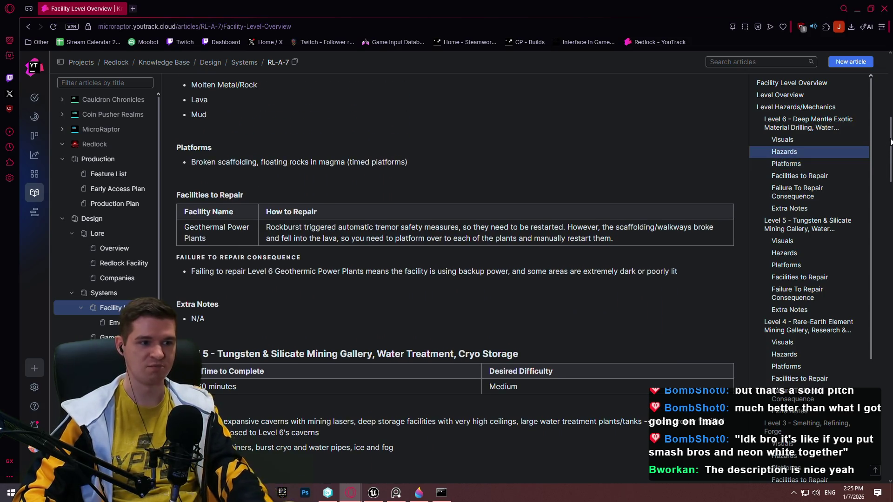
pyautogui.scroll(4, 890, 141)
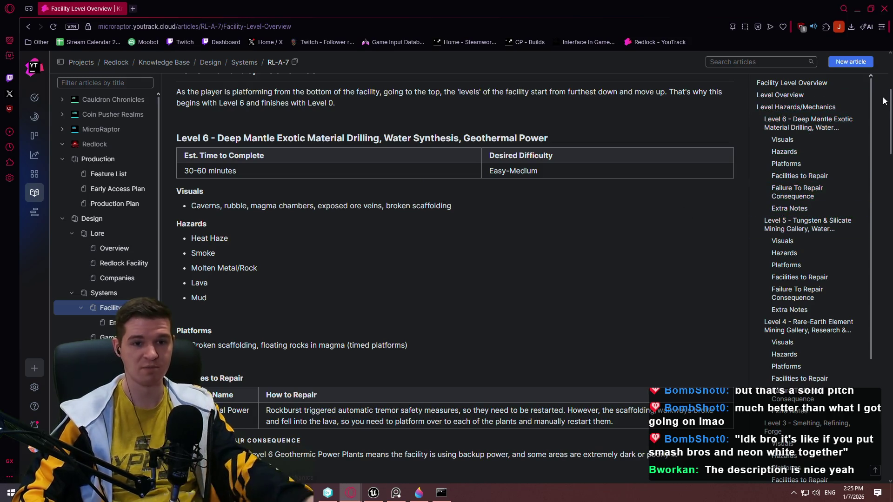
pyautogui.moveTo(888, 102); pyautogui.dragTo(889, 166)
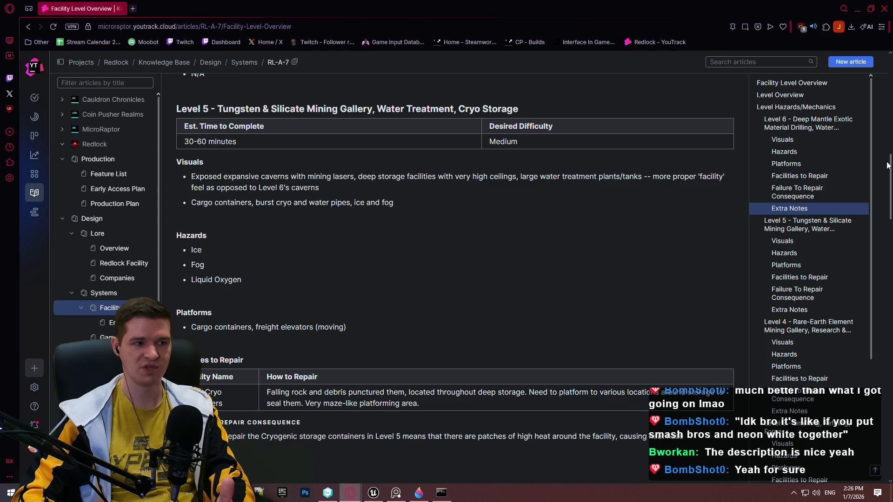
# Step: Read the Level 5 visuals description and scroll on through the Level 4 and Level 3 sections
pyautogui.moveTo(355, 178)
pyautogui.mouseDown()
pyautogui.moveTo(512, 188)
pyautogui.moveTo(529, 176)
pyautogui.mouseUp()
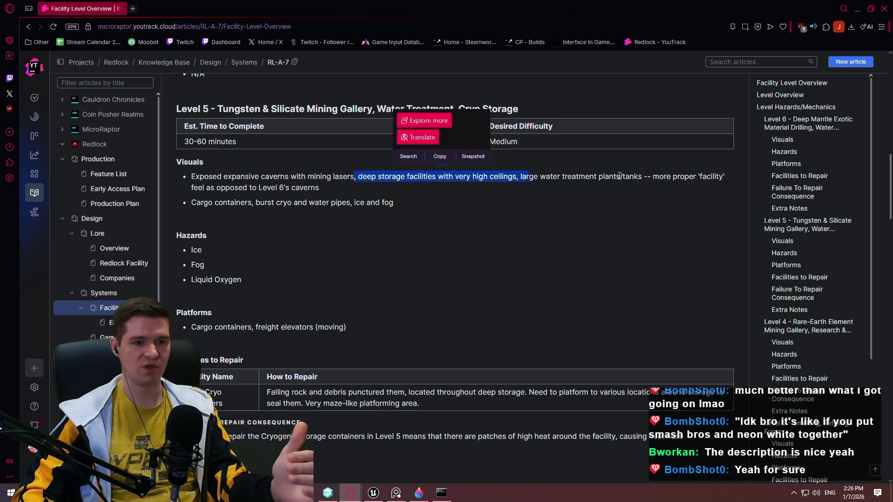
pyautogui.click(652, 178)
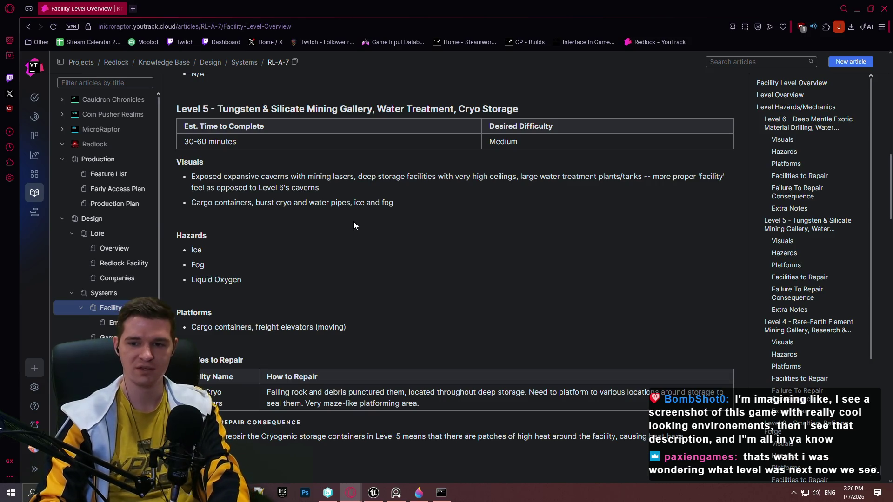
pyautogui.scroll(-7, 467, 284)
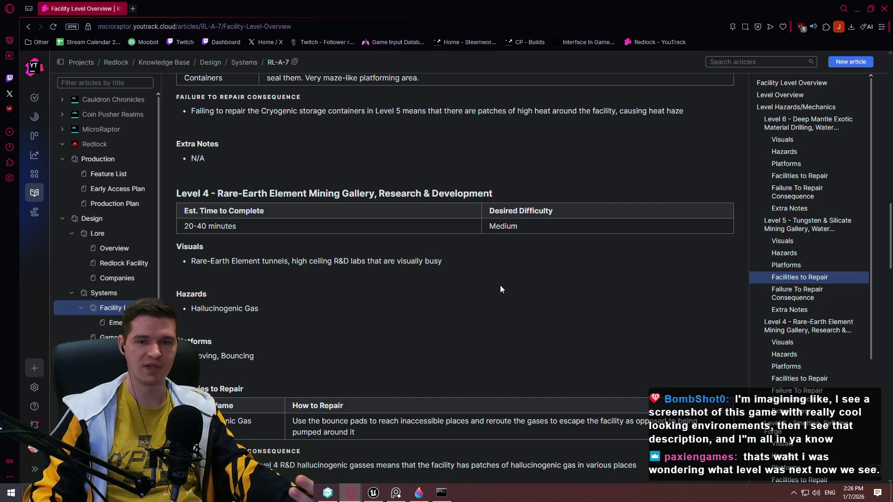
pyautogui.scroll(-3, 495, 281)
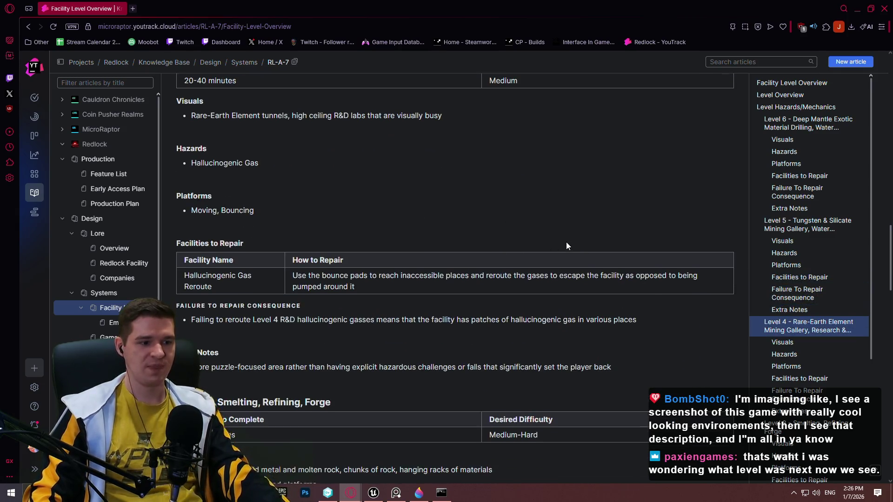
pyautogui.scroll(-2, 562, 238)
pyautogui.scroll(-5, 519, 218)
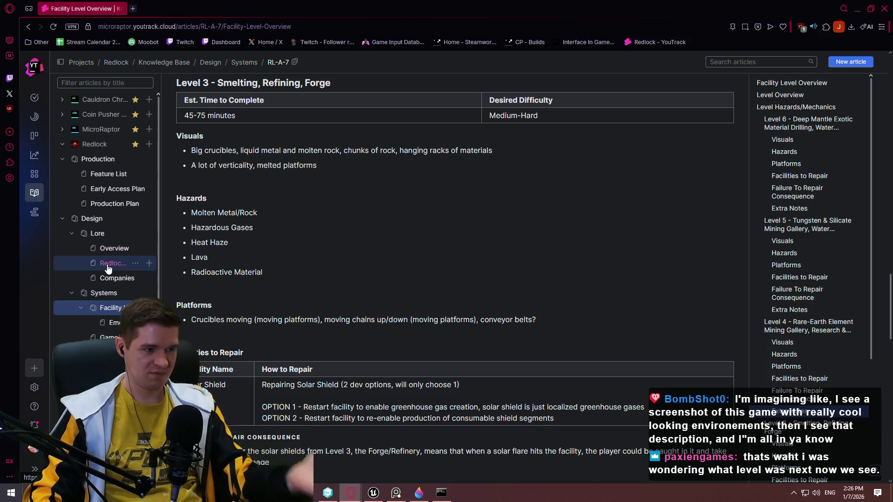
# Step: Open the Companies lore article and scroll through its Exolith Extraction details
pyautogui.click(117, 278)
pyautogui.scroll(-3, 395, 316)
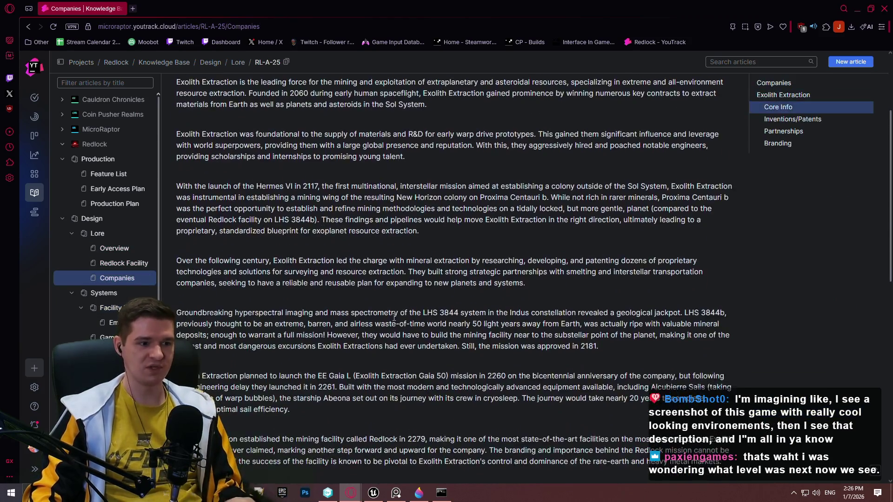
pyautogui.scroll(-6, 395, 317)
pyautogui.scroll(4, 741, 199)
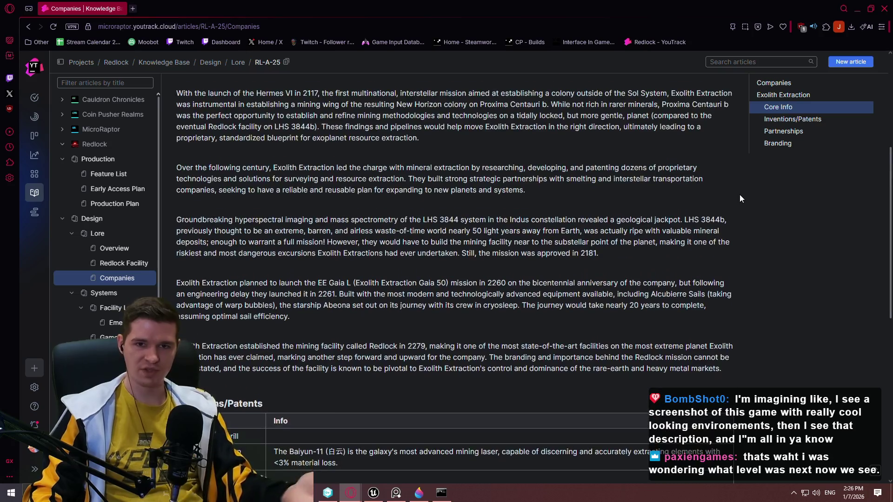
pyautogui.scroll(5, 356, 209)
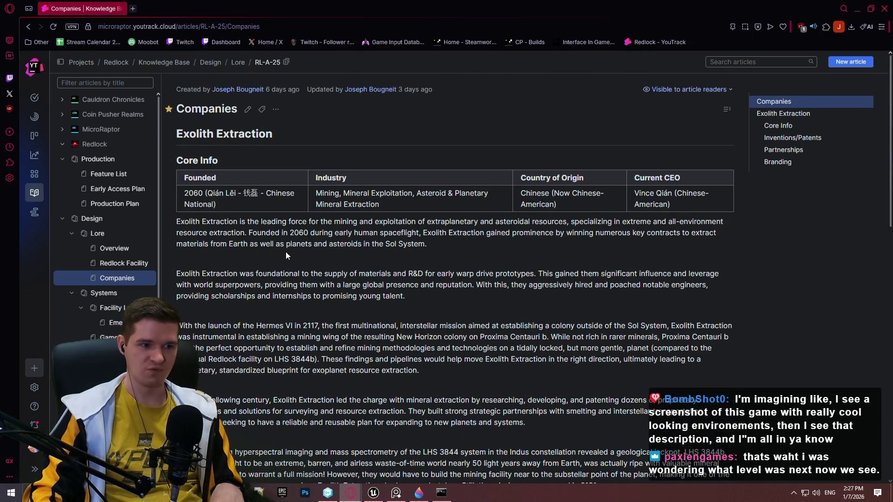
pyautogui.scroll(-15, 286, 256)
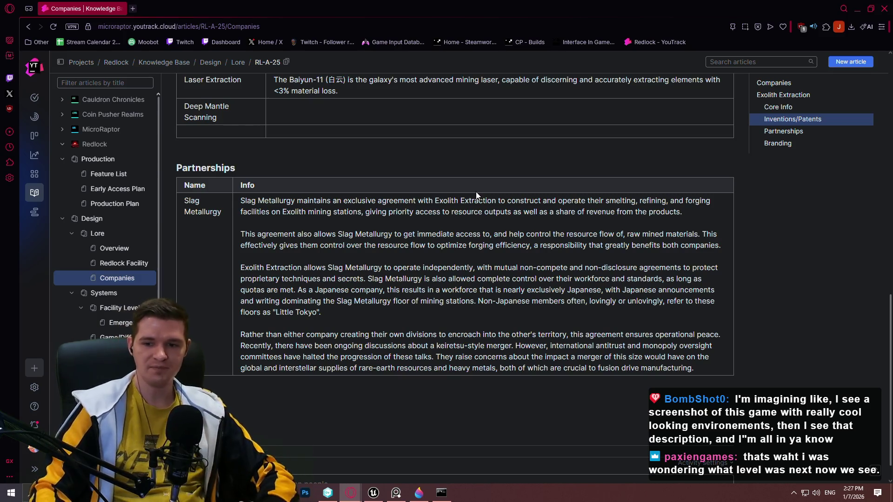
# Step: Finish reading the Companies article and close the browser window
pyautogui.scroll(-1, 810, 224)
pyautogui.scroll(10, 811, 224)
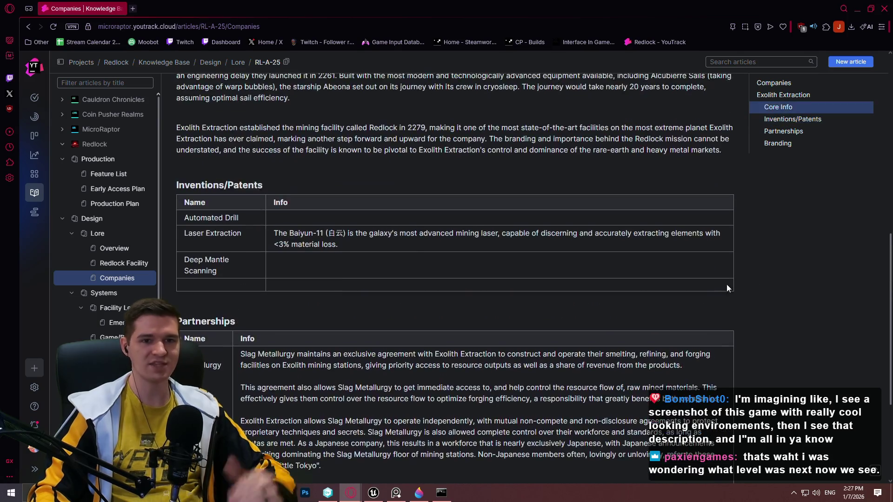
pyautogui.scroll(3, 646, 222)
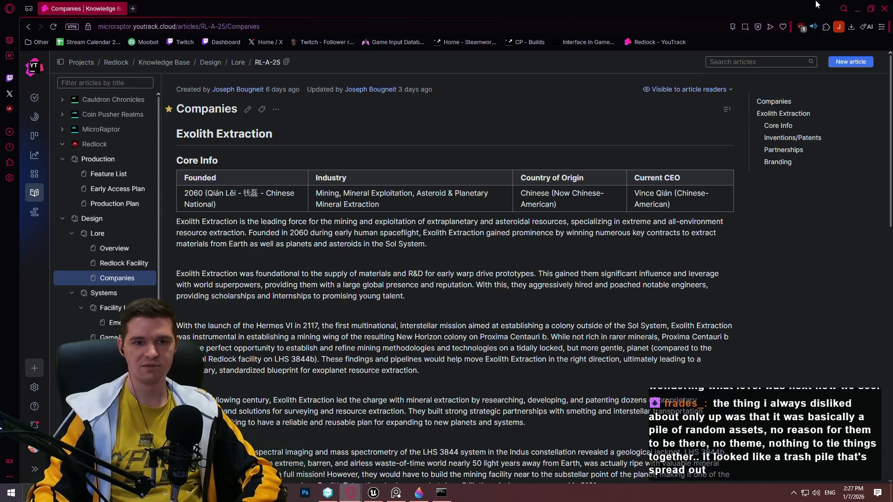
pyautogui.click(884, 11)
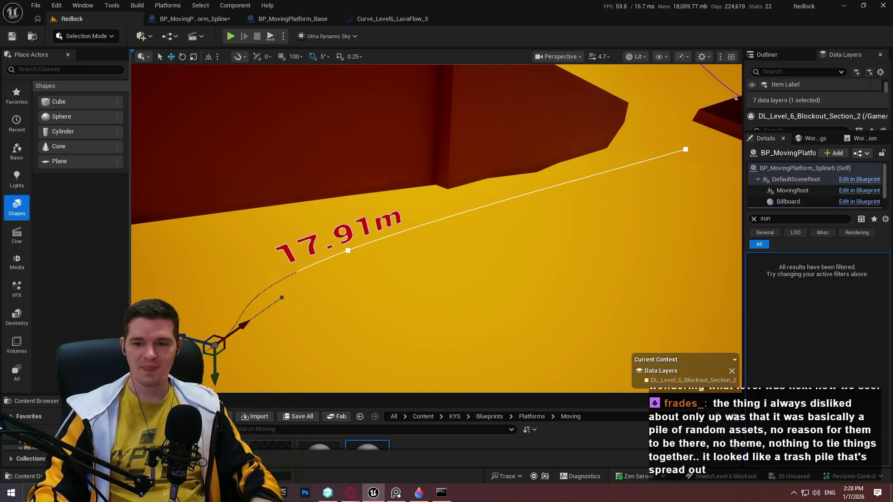
# Step: Move in closer to the 17.91 m platform spline, then switch to the World Partition documentation
pyautogui.moveTo(438, 228)
pyautogui.mouseDown()
pyautogui.moveTo(466, 218)
pyautogui.moveTo(435, 224)
pyautogui.mouseUp()
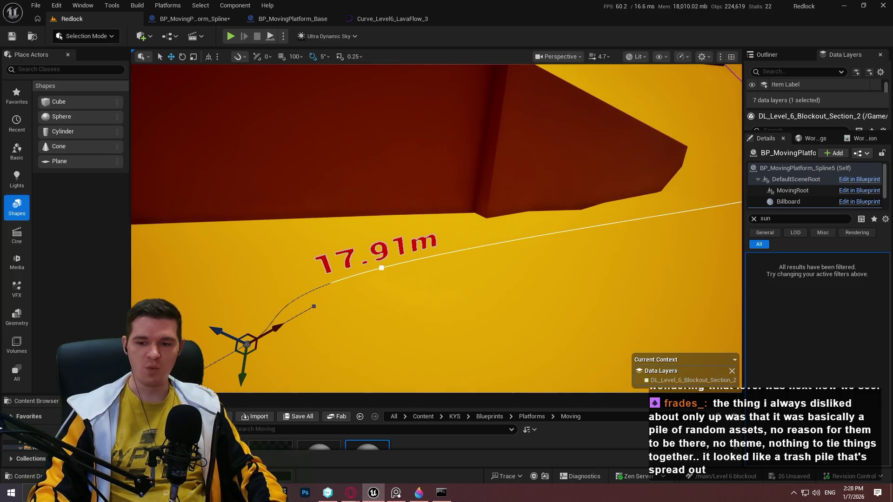
pyautogui.hotkey('alt', 'Tab')
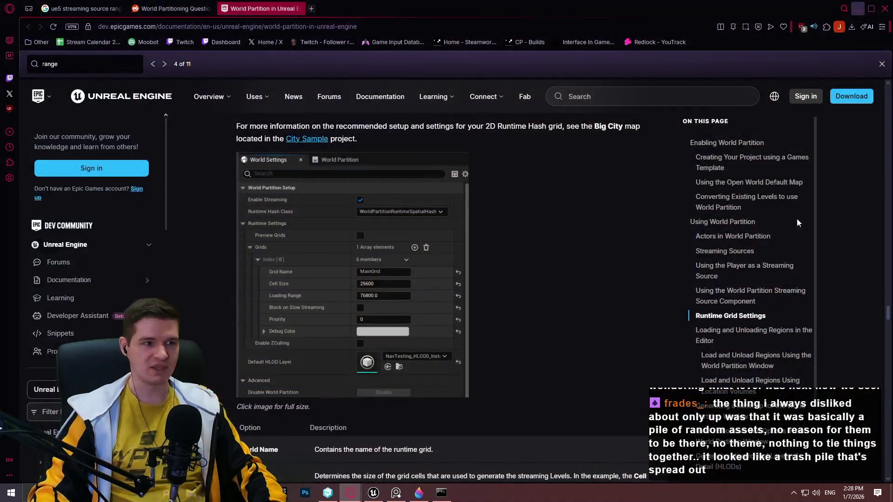
# Step: In a new tab, load the Redlock YouTrack knowledge base and open the Overview lore article
pyautogui.click(311, 9)
pyautogui.click(670, 42)
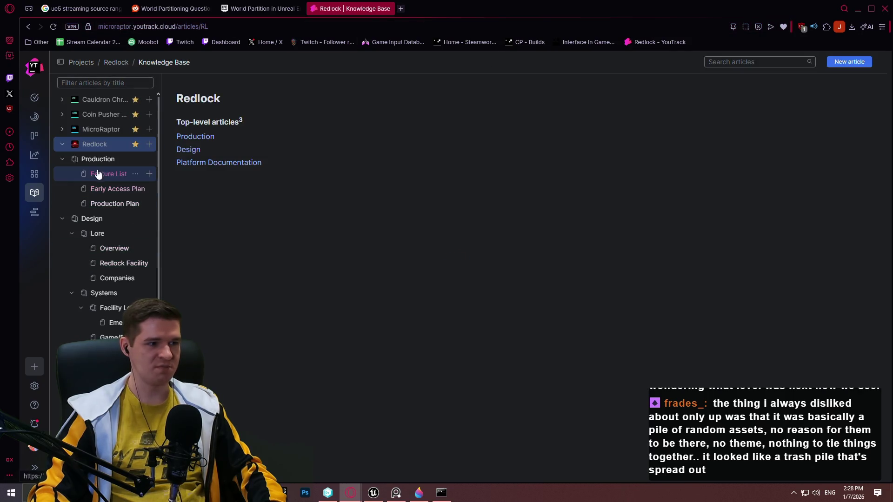
pyautogui.click(112, 248)
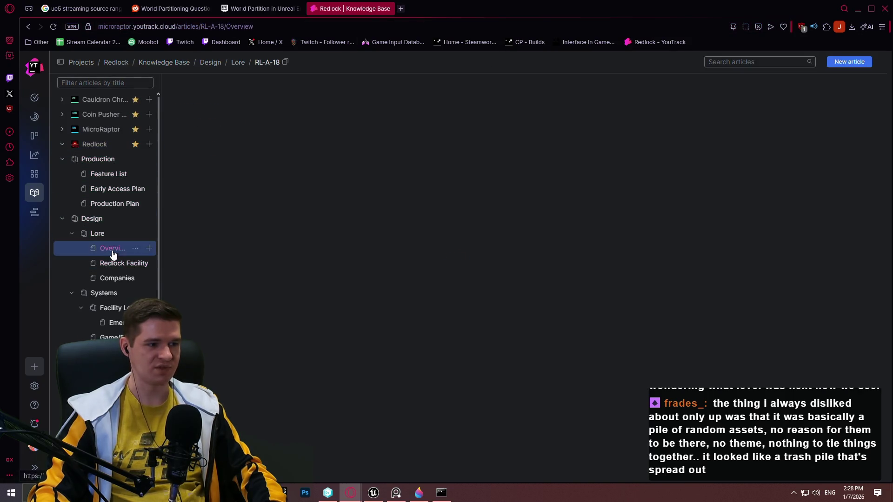
# Step: Copy the Overview article's web address, close its tab, and minimize the browser
pyautogui.click(325, 27)
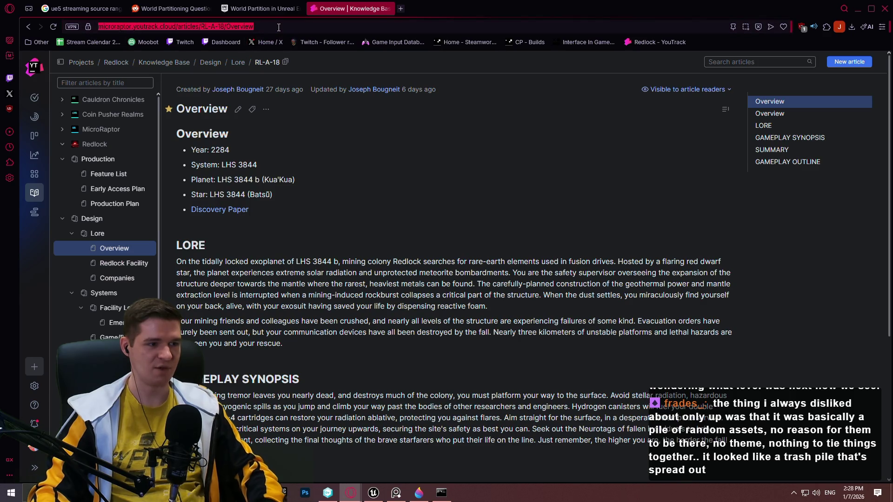
pyautogui.hotkey('ctrl', 'c')
pyautogui.hotkey('alt', 'Tab')
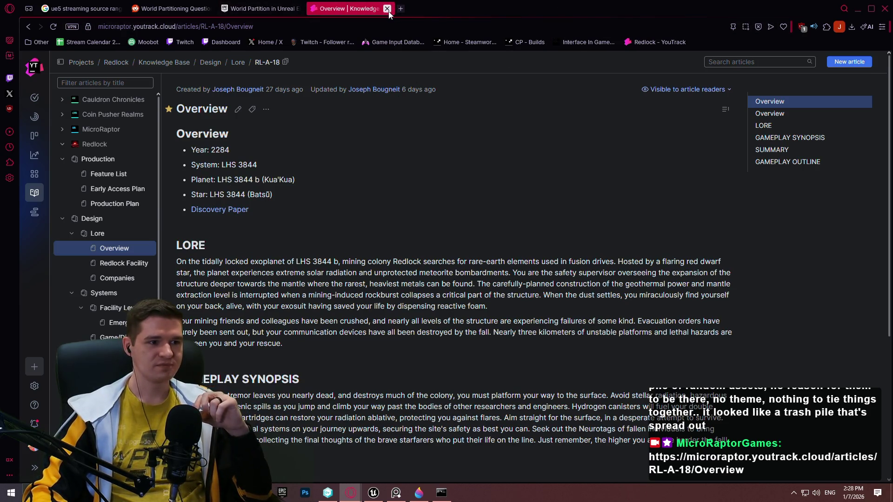
pyautogui.click(388, 10)
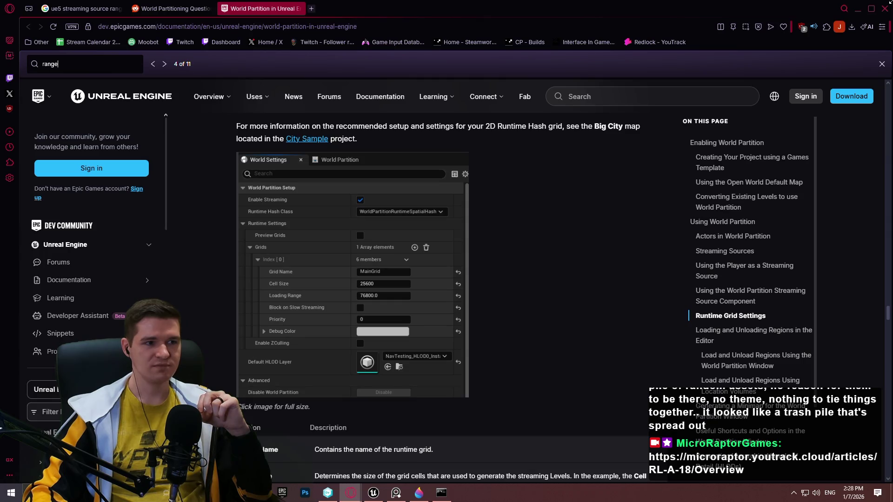
pyautogui.click(858, 10)
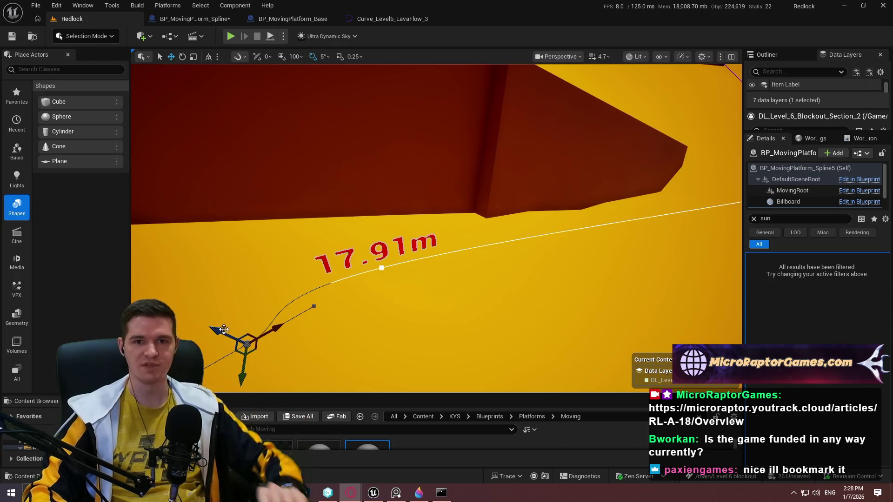
# Step: Select the platform spline's end point and shift it along X and Y
pyautogui.moveTo(491, 234)
pyautogui.mouseDown()
pyautogui.moveTo(470, 242)
pyautogui.moveTo(447, 232)
pyautogui.moveTo(465, 218)
pyautogui.moveTo(491, 234)
pyautogui.moveTo(450, 229)
pyautogui.mouseUp()
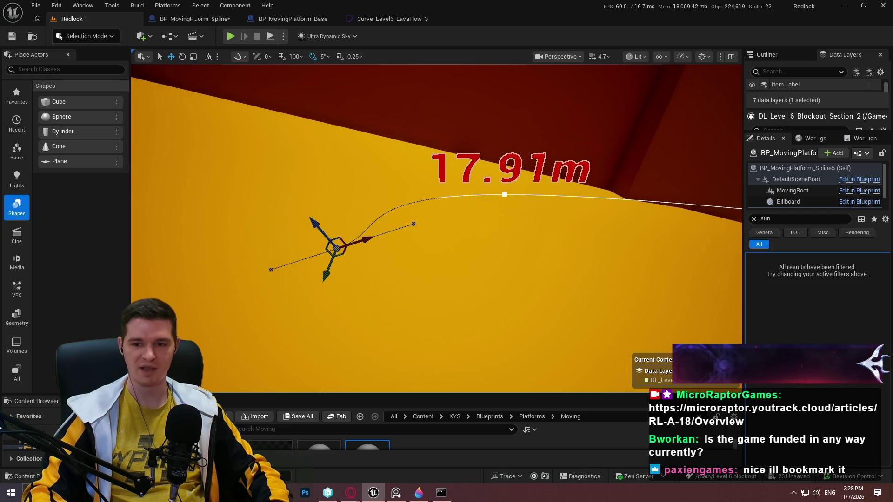
pyautogui.moveTo(513, 222); pyautogui.dragTo(513, 222)
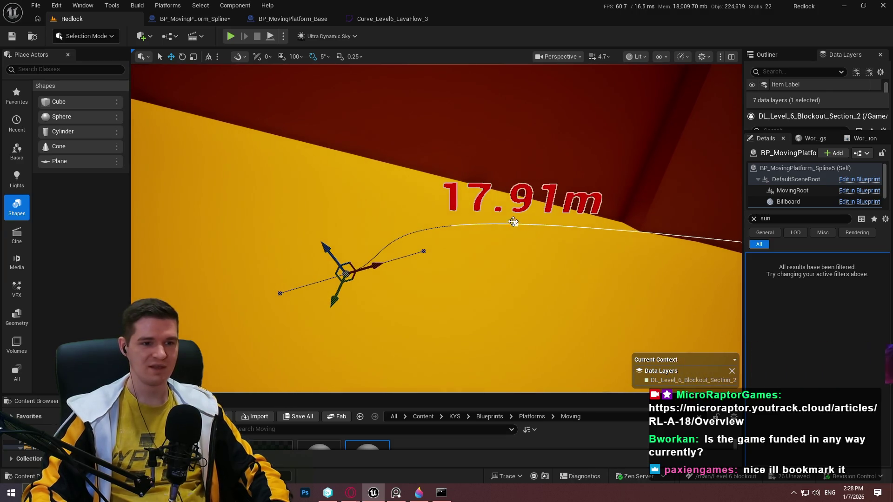
pyautogui.click(513, 222)
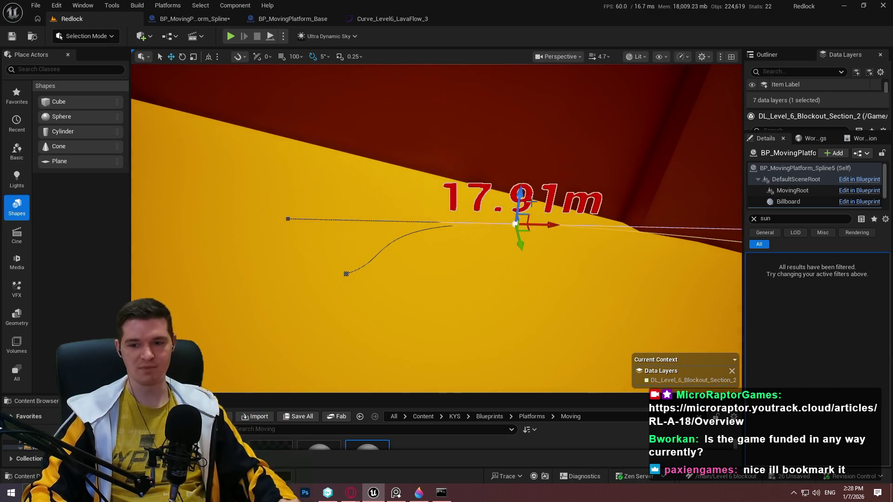
pyautogui.moveTo(542, 225)
pyautogui.mouseDown()
pyautogui.moveTo(588, 225)
pyautogui.moveTo(564, 230)
pyautogui.mouseUp()
pyautogui.click(578, 239)
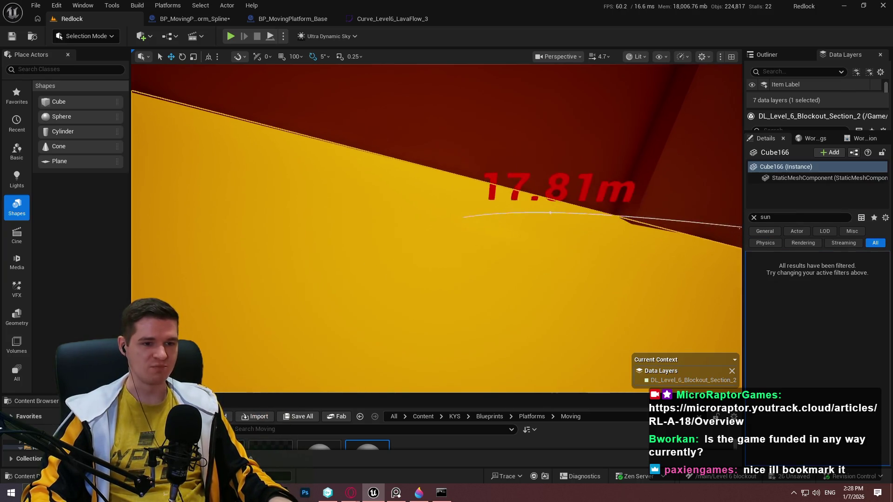
pyautogui.click(550, 210)
pyautogui.click(551, 212)
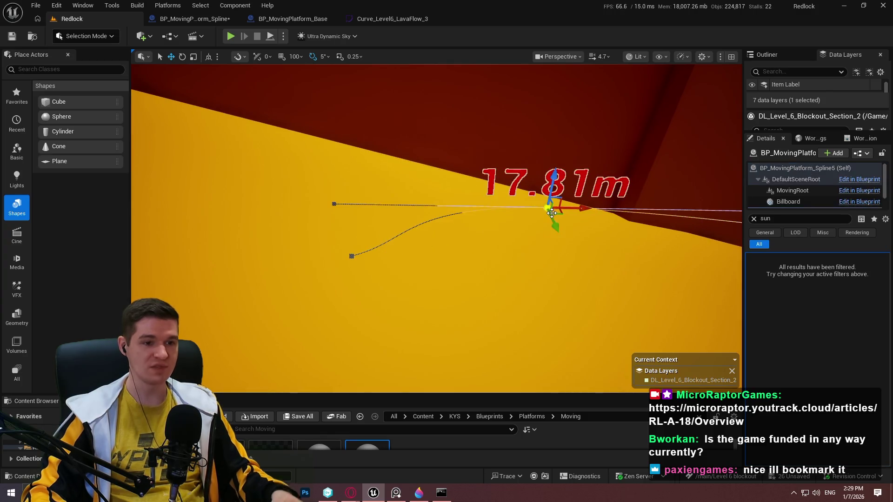
pyautogui.moveTo(552, 213)
pyautogui.mouseDown()
pyautogui.moveTo(558, 234)
pyautogui.moveTo(595, 237)
pyautogui.moveTo(531, 239)
pyautogui.mouseUp()
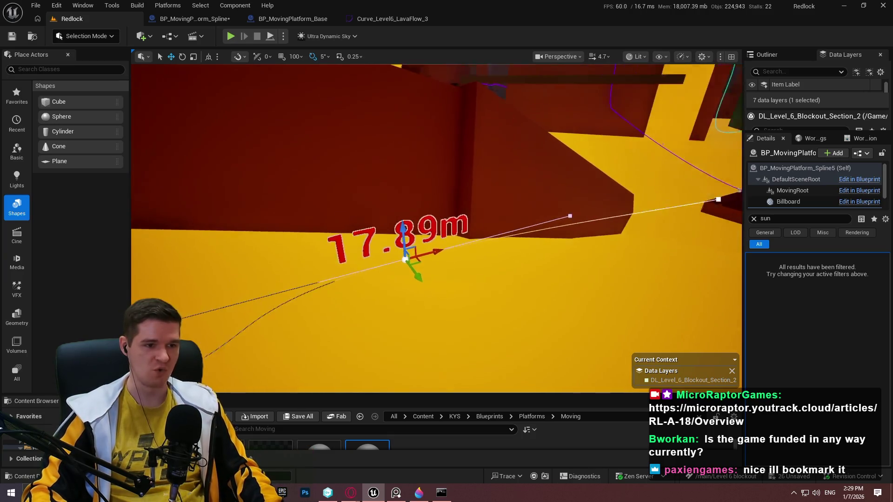
# Step: Rotate the spline end point by -15 degrees and return to the move gizmo
pyautogui.press('e')
pyautogui.moveTo(465, 269)
pyautogui.mouseDown()
pyautogui.moveTo(507, 260)
pyautogui.moveTo(512, 267)
pyautogui.moveTo(609, 185)
pyautogui.moveTo(563, 184)
pyautogui.moveTo(579, 154)
pyautogui.moveTo(573, 235)
pyautogui.moveTo(558, 219)
pyautogui.mouseUp()
pyautogui.press('w')
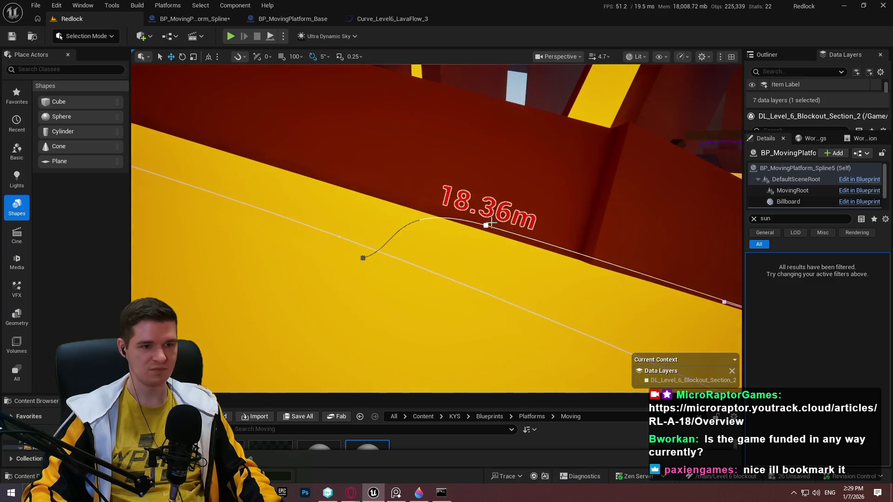
pyautogui.click(488, 226)
pyautogui.click(486, 225)
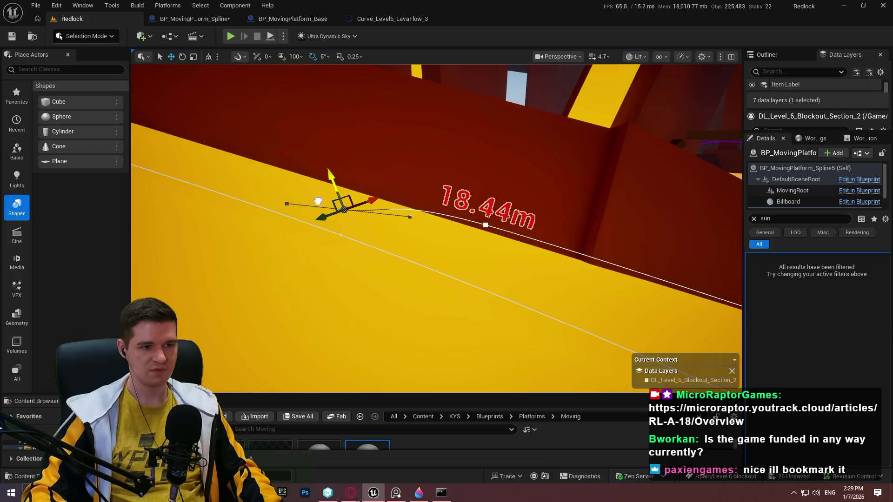
# Step: Review the spline from above, clear the sun properties filter, and select the neighbouring Spline4
pyautogui.moveTo(318, 201); pyautogui.dragTo(318, 201)
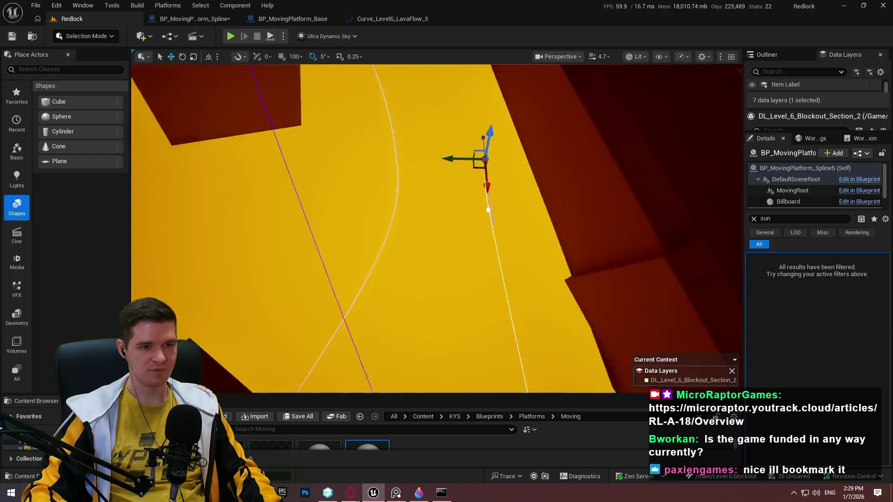
pyautogui.moveTo(455, 194); pyautogui.dragTo(455, 194)
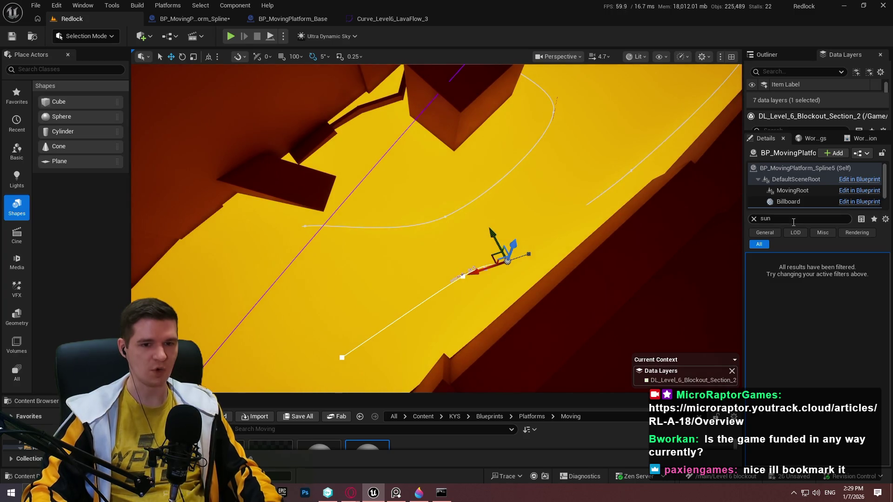
pyautogui.click(754, 218)
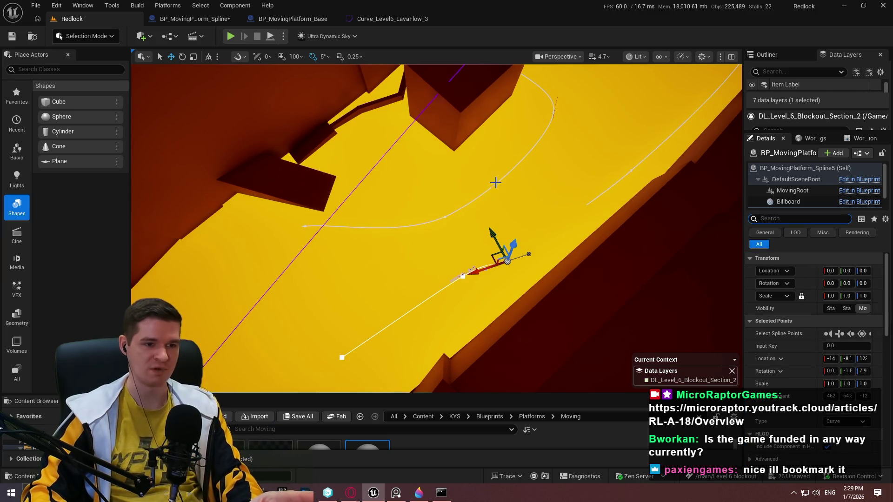
pyautogui.moveTo(495, 182); pyautogui.dragTo(486, 182)
pyautogui.click(446, 103)
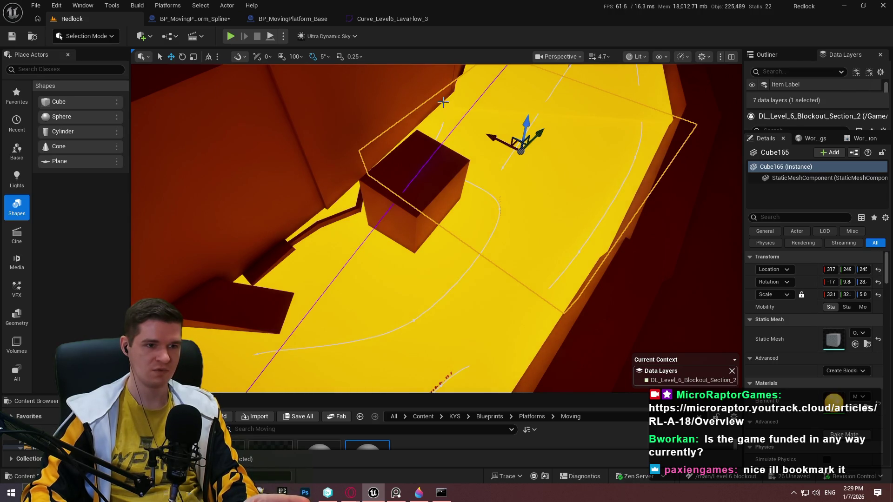
pyautogui.click(446, 101)
# Step: Select Spline5 and set its platform ID to Level6_LavaFlow_4
pyautogui.scroll(-10, 816, 350)
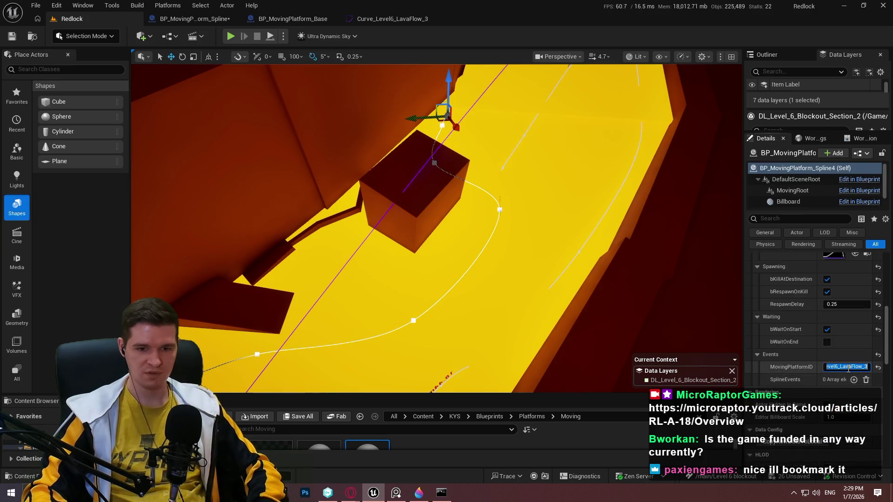
pyautogui.moveTo(743, 227); pyautogui.dragTo(679, 229)
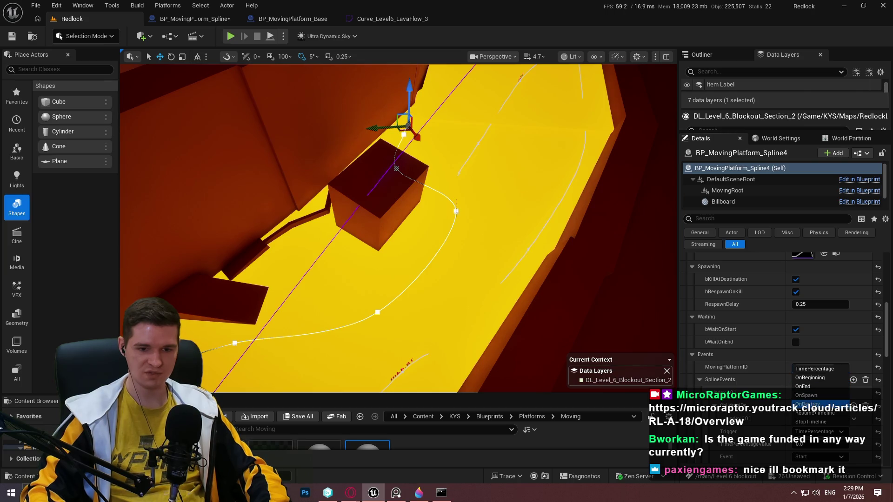
pyautogui.scroll(-2, 788, 452)
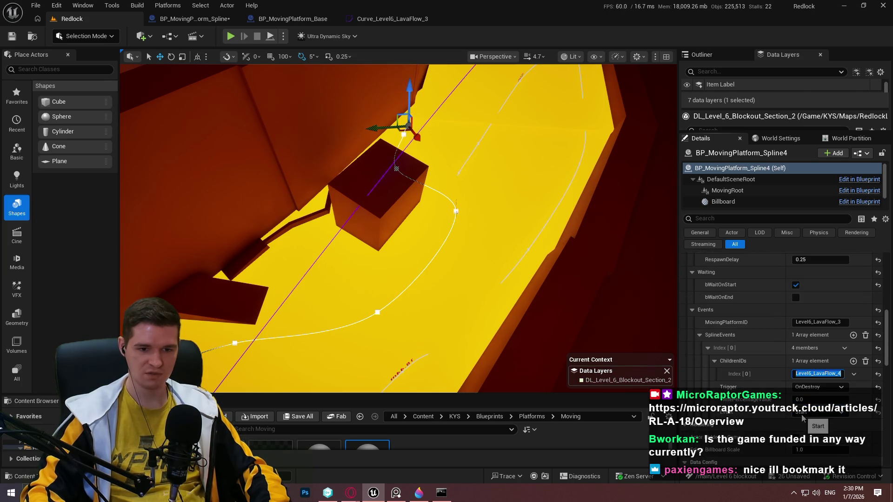
pyautogui.moveTo(409, 307); pyautogui.dragTo(423, 295)
pyautogui.click(422, 295)
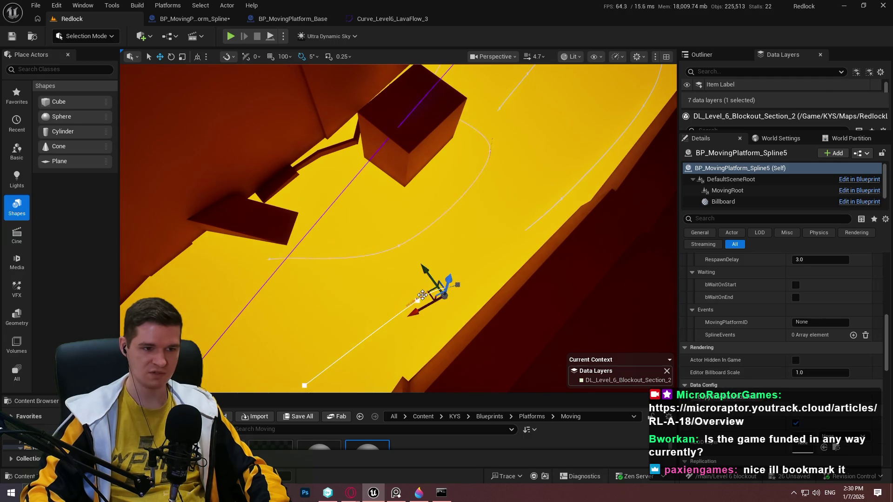
pyautogui.scroll(1, 785, 326)
pyautogui.write('Level6_LavaFlow_')
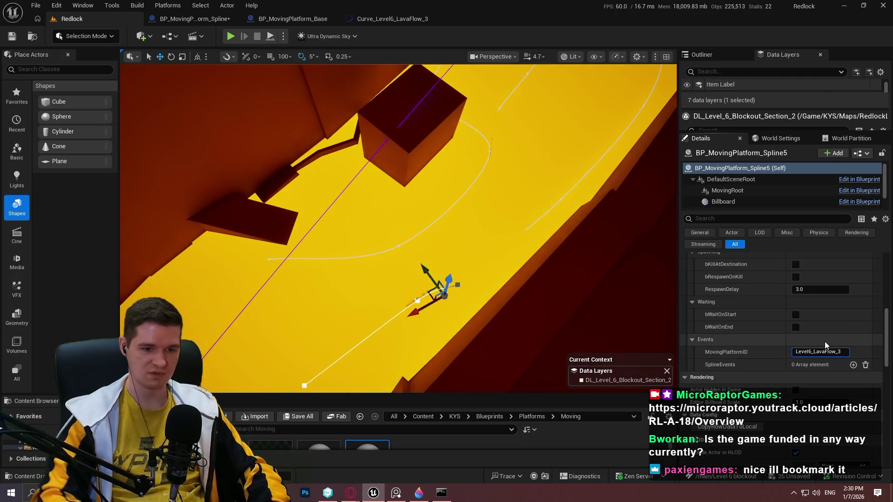
pyautogui.write('4')
pyautogui.press('Return')
# Step: On Spline5, tick bWaitOnStart and bKillAtDestination, and untick bIsClimbable
pyautogui.scroll(1, 757, 319)
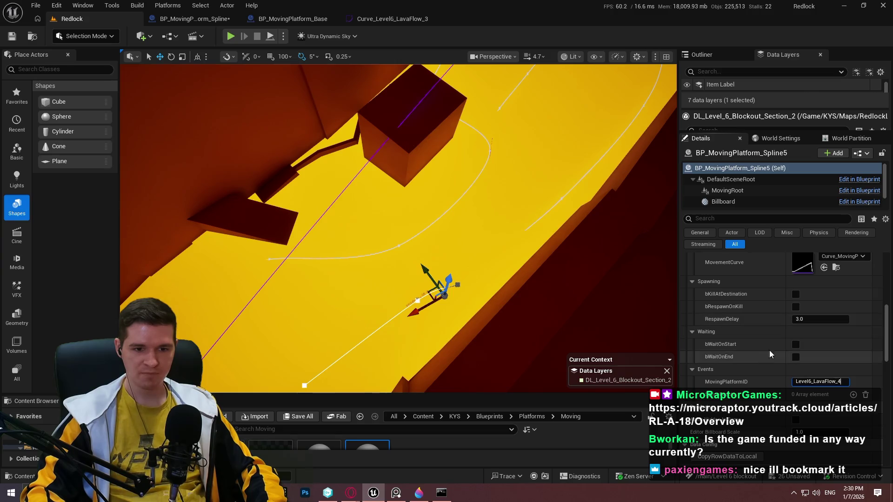
pyautogui.click(796, 344)
pyautogui.scroll(2, 796, 345)
pyautogui.click(796, 339)
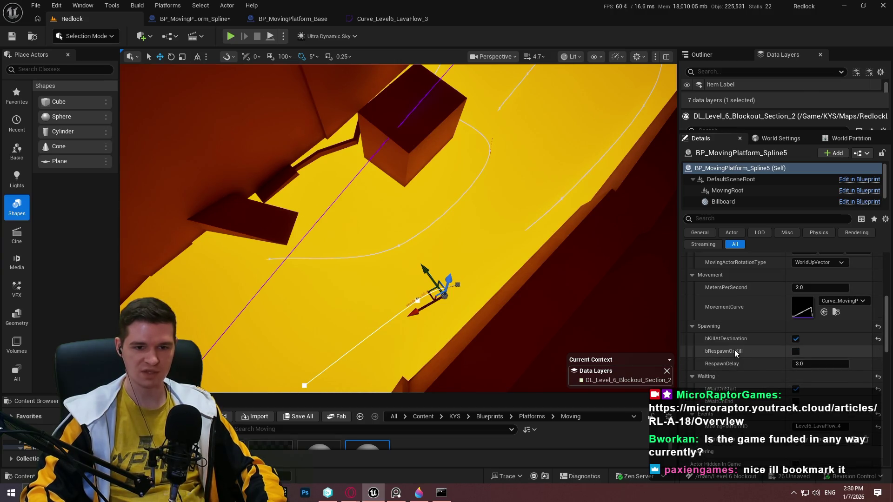
pyautogui.scroll(1, 740, 351)
pyautogui.scroll(1, 792, 392)
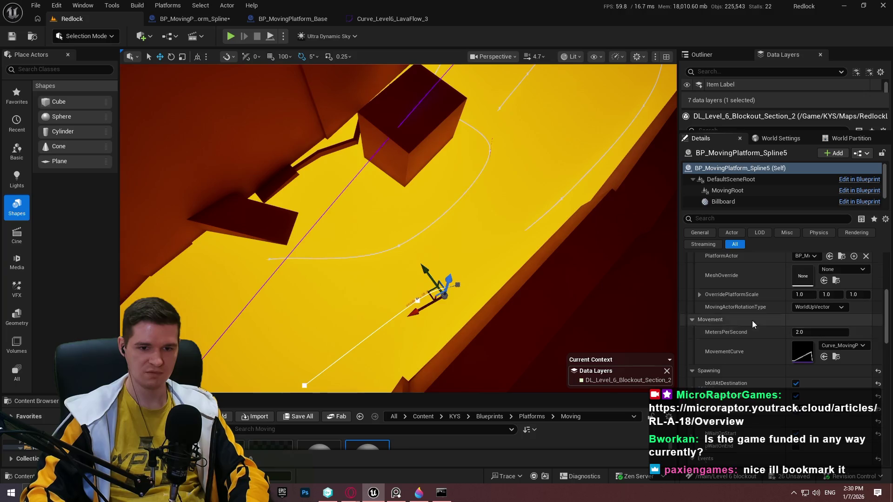
pyautogui.scroll(3, 752, 321)
pyautogui.scroll(3, 748, 322)
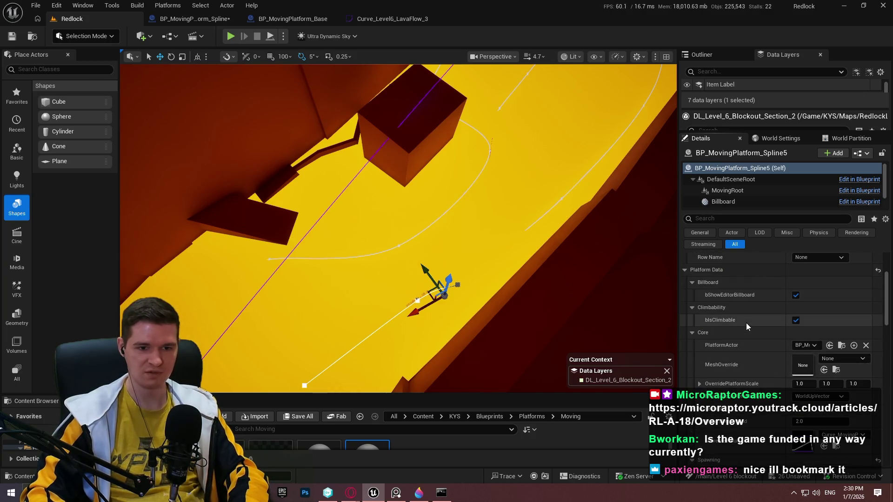
pyautogui.click(797, 322)
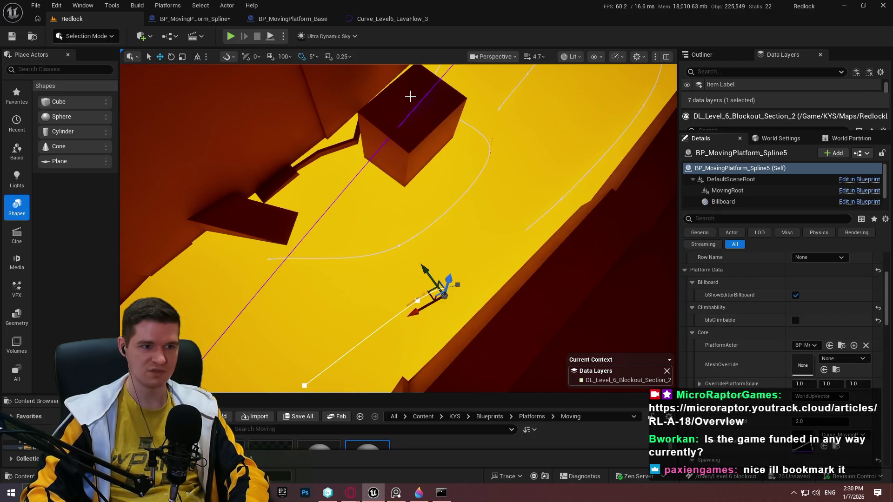
pyautogui.rightClick(410, 96)
# Step: Play from this spot in fullscreen, running and jumping along the yellow walkway past the crate
pyautogui.click(476, 405)
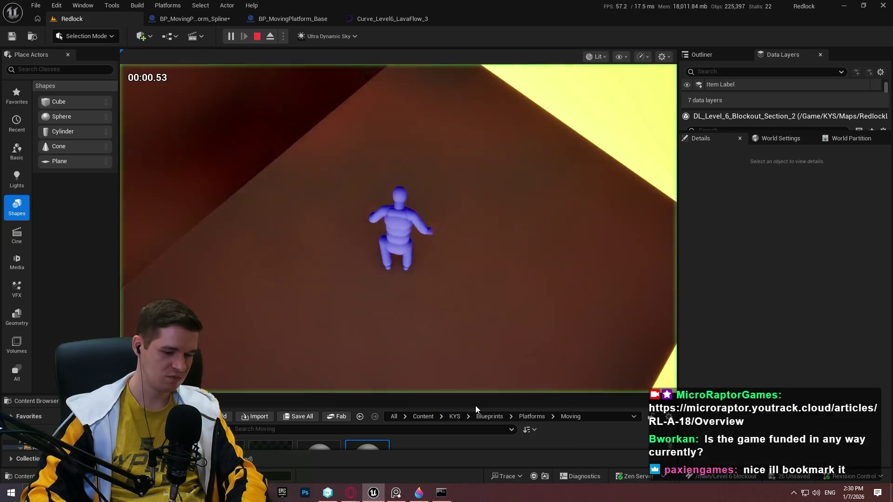
pyautogui.press('F11')
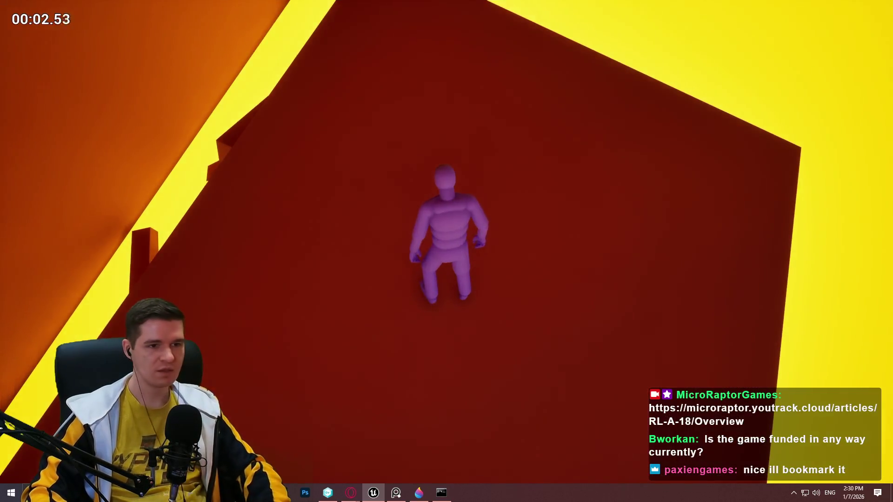
pyautogui.press('w')
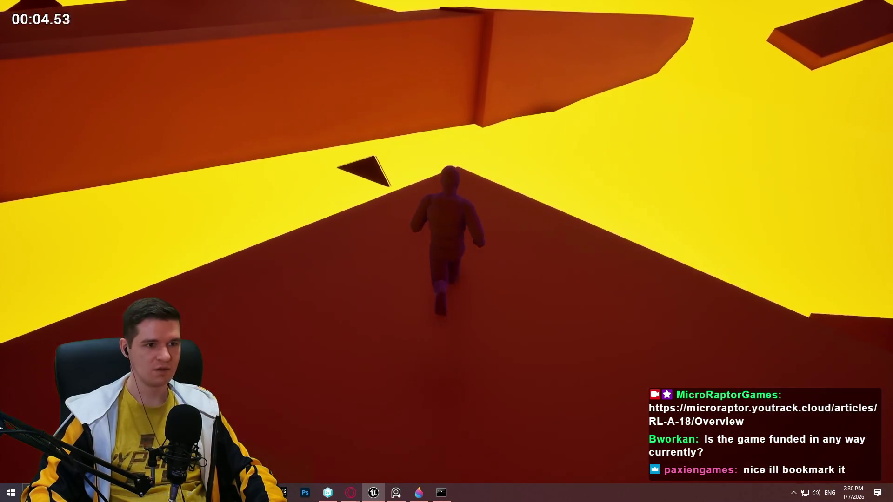
pyautogui.press('space')
pyautogui.moveTo(446, 251)
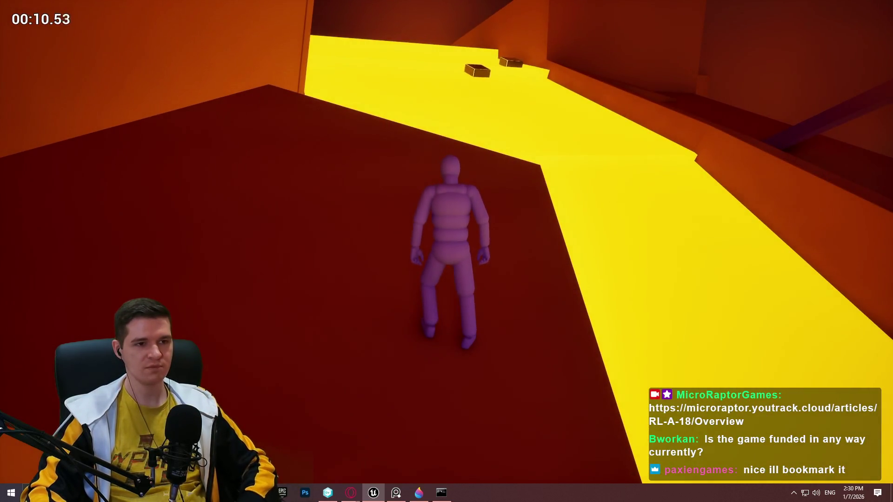
pyautogui.press('w')
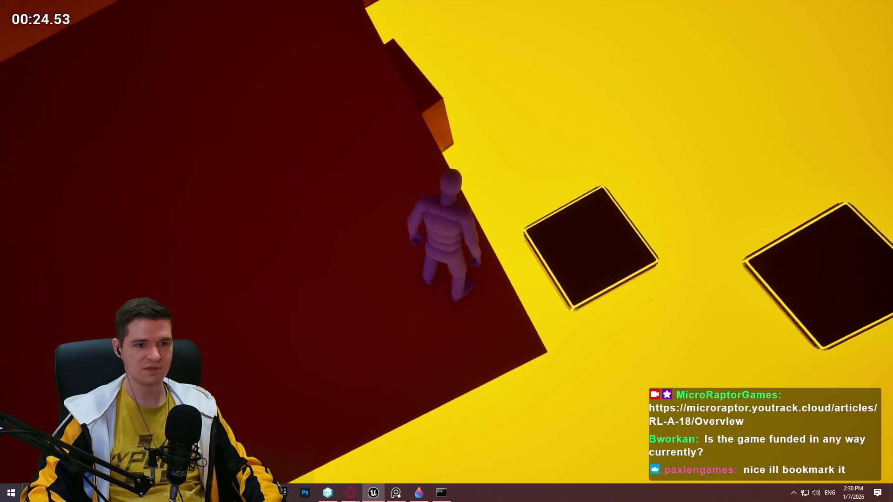
pyautogui.press('w')
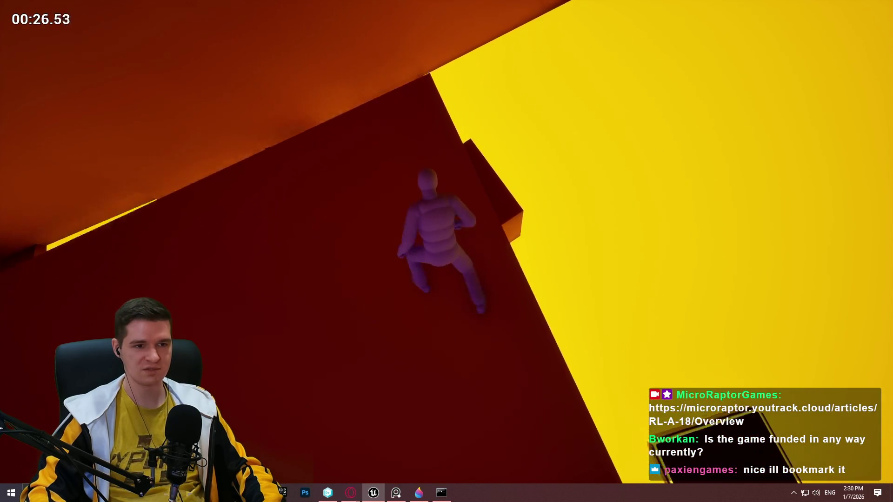
# Step: Run the mannequin to the top of the red ramp, look around, then stop playing
pyautogui.press('w')
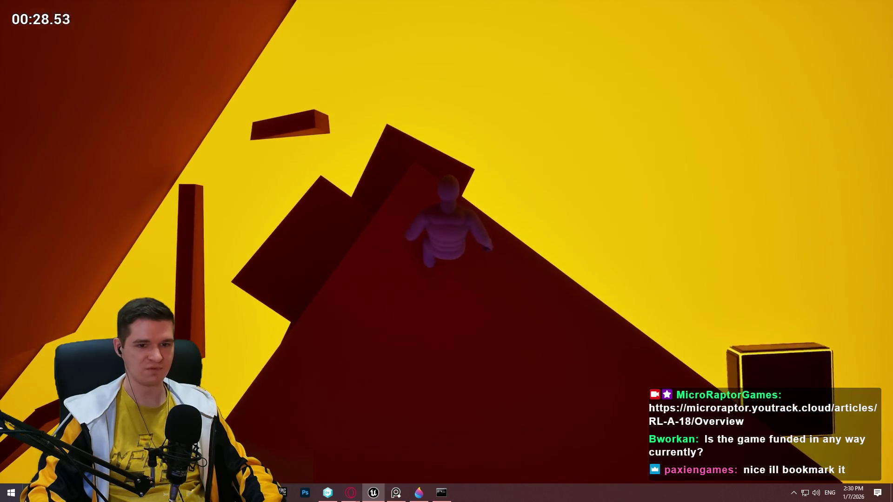
pyautogui.press('w')
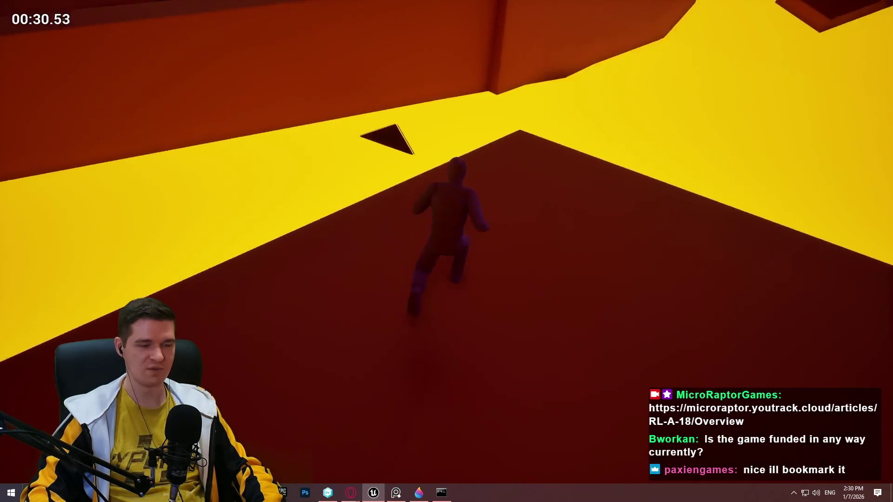
pyautogui.press('w')
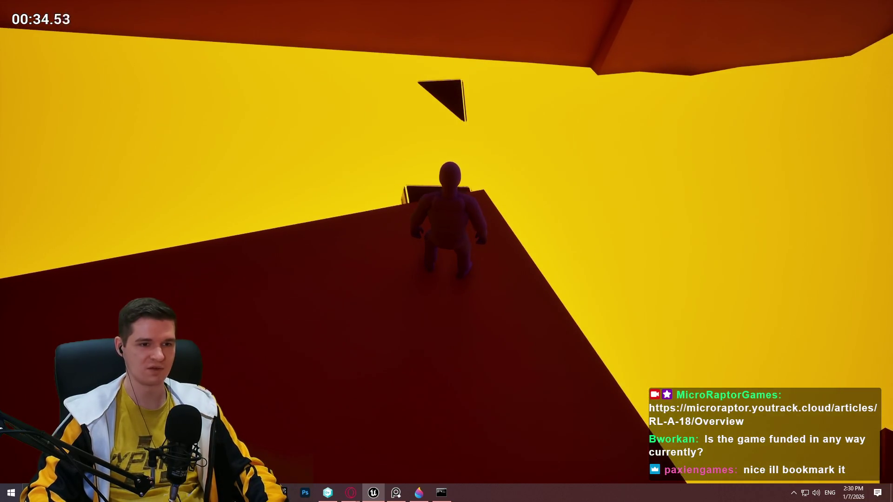
pyautogui.press('w')
pyautogui.press('w')
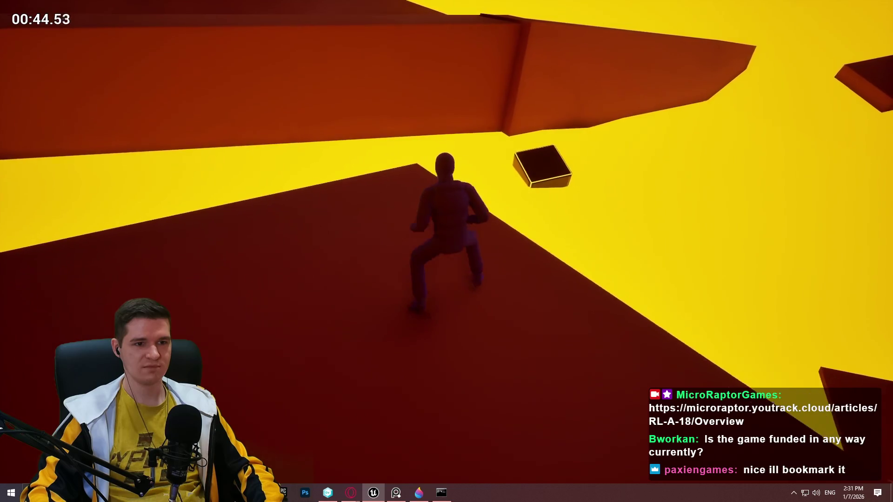
pyautogui.press('Escape')
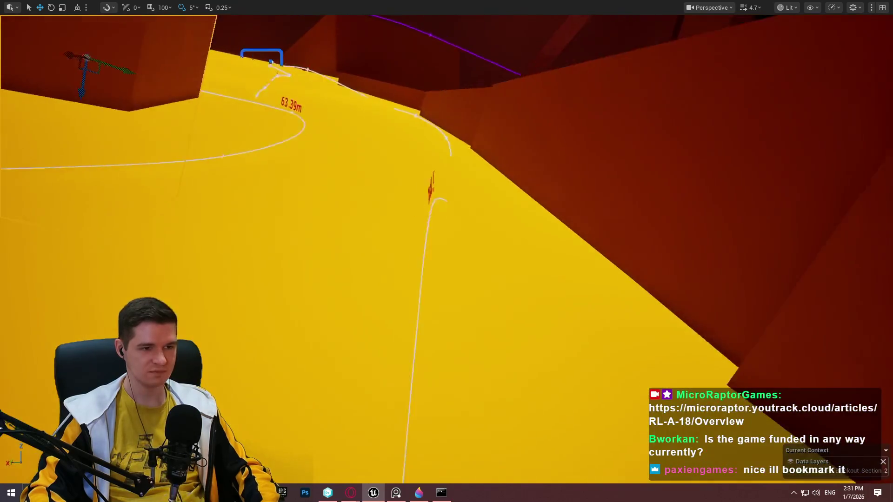
# Step: Drag Spline5's end point left to lengthen the platform path from 18.44 m to 21.99 m
pyautogui.moveTo(485, 129); pyautogui.dragTo(485, 130)
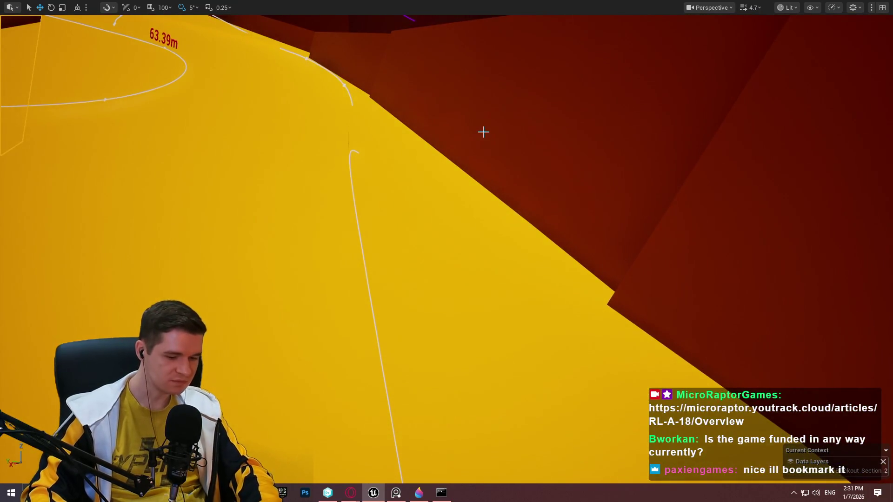
pyautogui.press('F11')
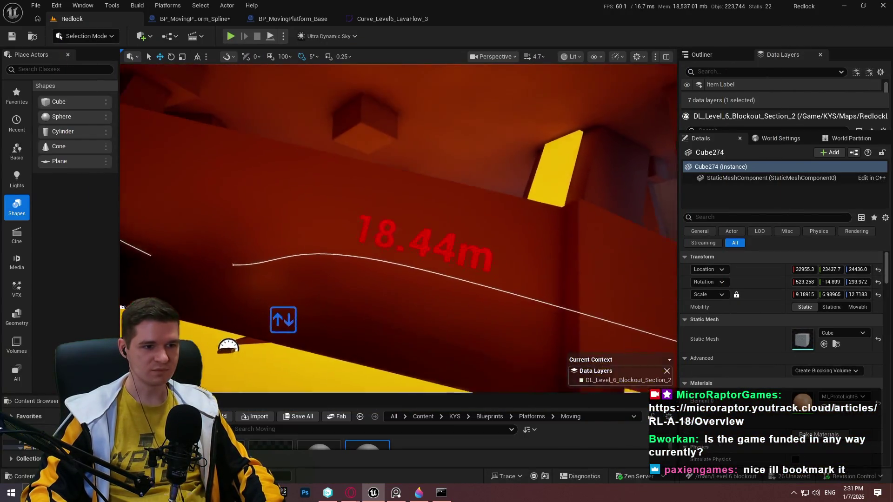
pyautogui.click(409, 230)
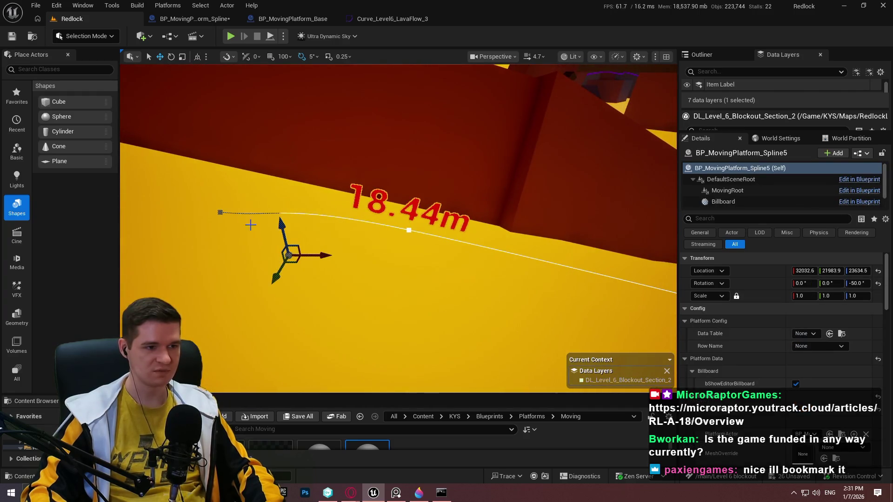
pyautogui.click(220, 212)
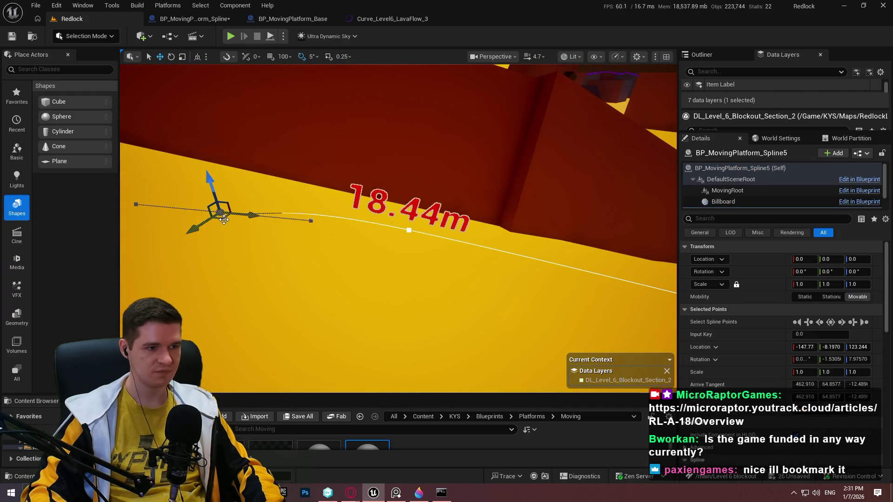
pyautogui.moveTo(224, 220)
pyautogui.mouseDown()
pyautogui.moveTo(175, 210)
pyautogui.moveTo(187, 247)
pyautogui.moveTo(148, 242)
pyautogui.mouseUp()
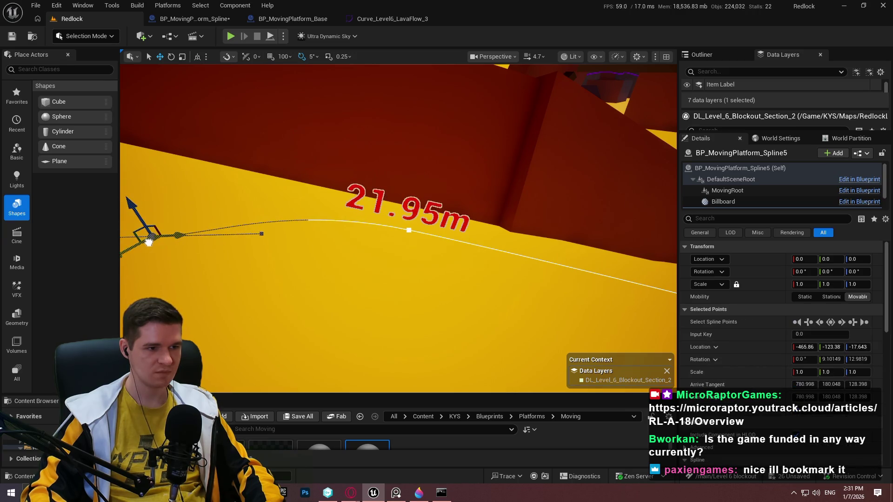
pyautogui.moveTo(409, 233); pyautogui.dragTo(439, 187)
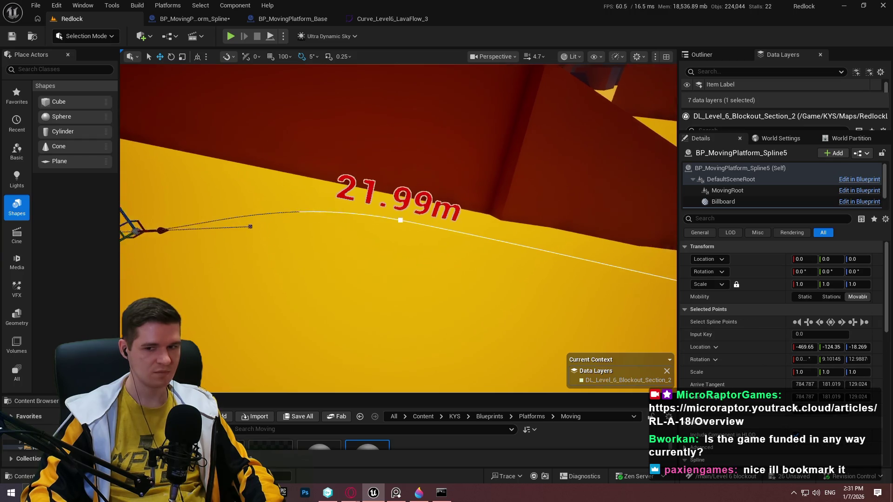
# Step: Set the spline's MovingActorRotationType to FollowSplineDirectly
pyautogui.click(442, 231)
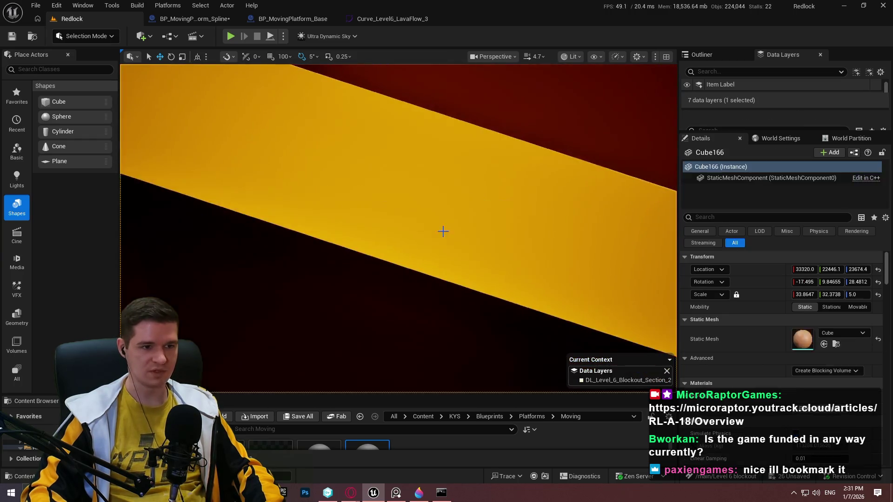
pyautogui.moveTo(442, 231); pyautogui.dragTo(571, 190)
pyautogui.click(495, 184)
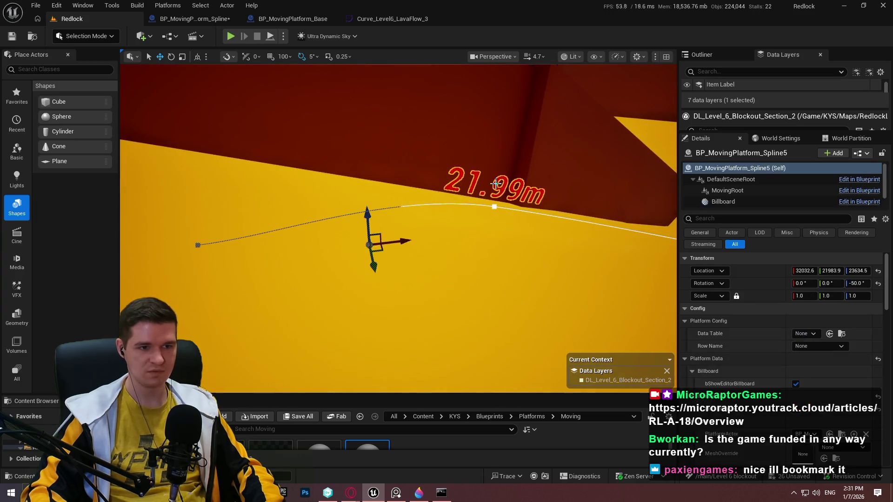
pyautogui.scroll(-3, 773, 358)
pyautogui.scroll(-1, 774, 358)
pyautogui.click(818, 366)
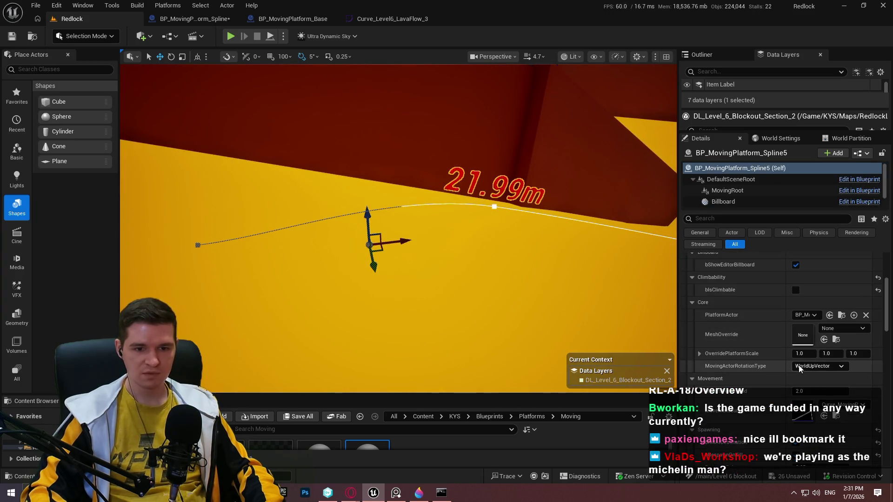
pyautogui.moveTo(624, 290)
pyautogui.mouseDown()
pyautogui.moveTo(660, 287)
pyautogui.moveTo(642, 288)
pyautogui.mouseUp()
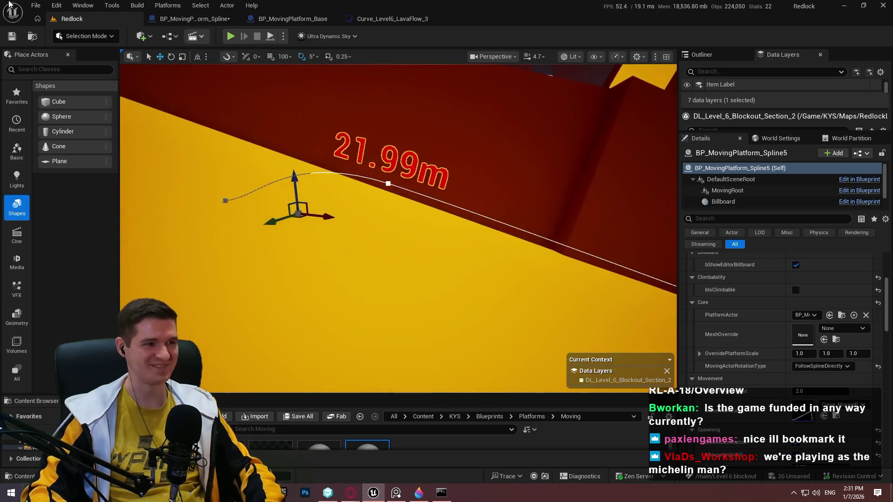
# Step: Save all modified levels and assets, skipping the asset check-out
pyautogui.click(36, 6)
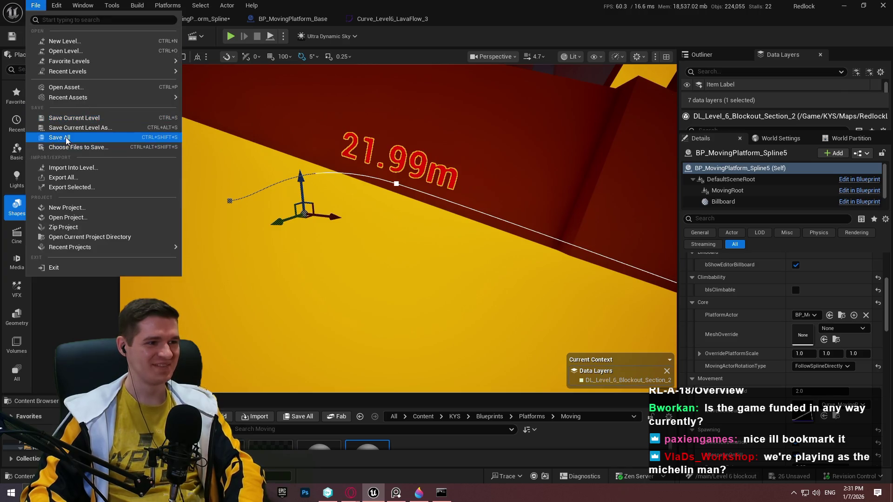
pyautogui.click(67, 139)
pyautogui.click(596, 352)
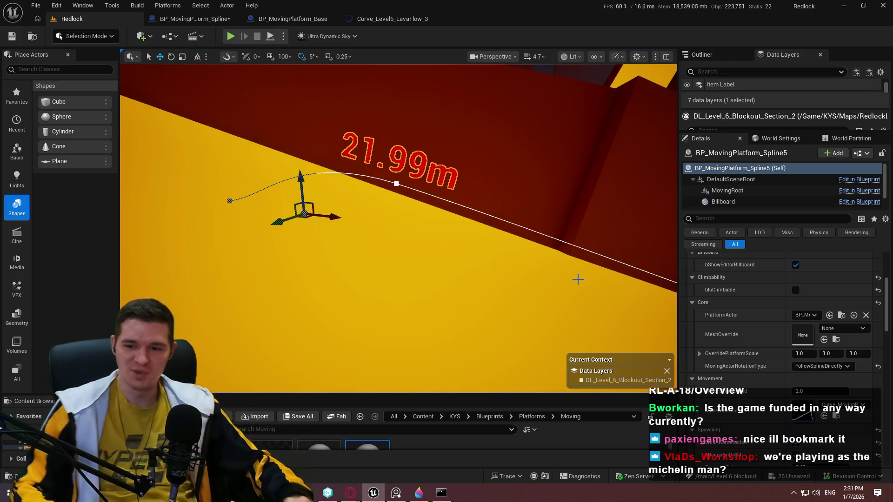
# Step: Move a platform spline point back along X and lower it along Z
pyautogui.moveTo(398, 228); pyautogui.dragTo(456, 200)
pyautogui.moveTo(493, 228)
pyautogui.mouseDown()
pyautogui.moveTo(489, 251)
pyautogui.moveTo(480, 242)
pyautogui.moveTo(489, 256)
pyautogui.mouseUp()
pyautogui.moveTo(422, 228)
pyautogui.mouseDown()
pyautogui.moveTo(422, 250)
pyautogui.moveTo(421, 223)
pyautogui.moveTo(664, 249)
pyautogui.moveTo(661, 259)
pyautogui.mouseUp()
pyautogui.click(415, 233)
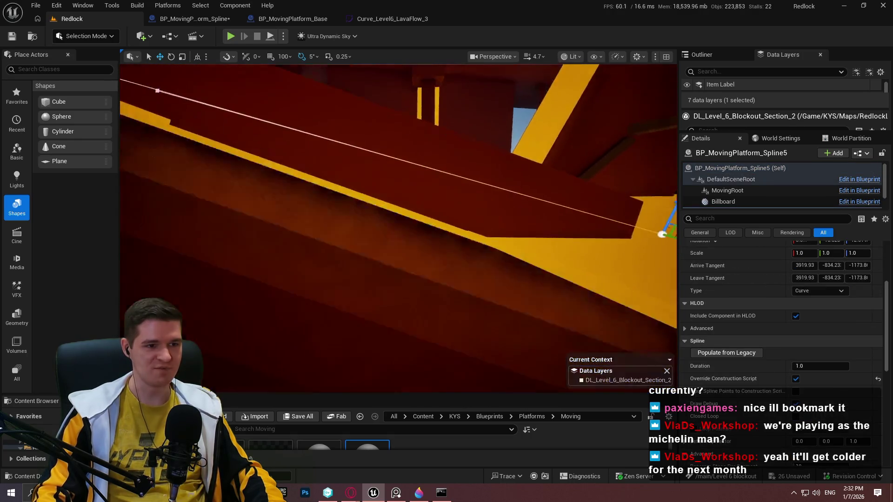
pyautogui.press('f')
pyautogui.moveTo(554, 265); pyautogui.dragTo(428, 237)
pyautogui.moveTo(416, 176); pyautogui.dragTo(392, 227)
# Step: Make the viewport fullscreen and pick a cube to start playing from
pyautogui.moveTo(357, 140); pyautogui.dragTo(357, 140)
pyautogui.press('F11')
pyautogui.moveTo(386, 169); pyautogui.dragTo(386, 170)
pyautogui.moveTo(435, 261); pyautogui.dragTo(435, 260)
pyautogui.rightClick(407, 261)
# Step: Start playing, run down the lava-lit corridor, and jump across floating boxes to the wall ledge
pyautogui.click(461, 473)
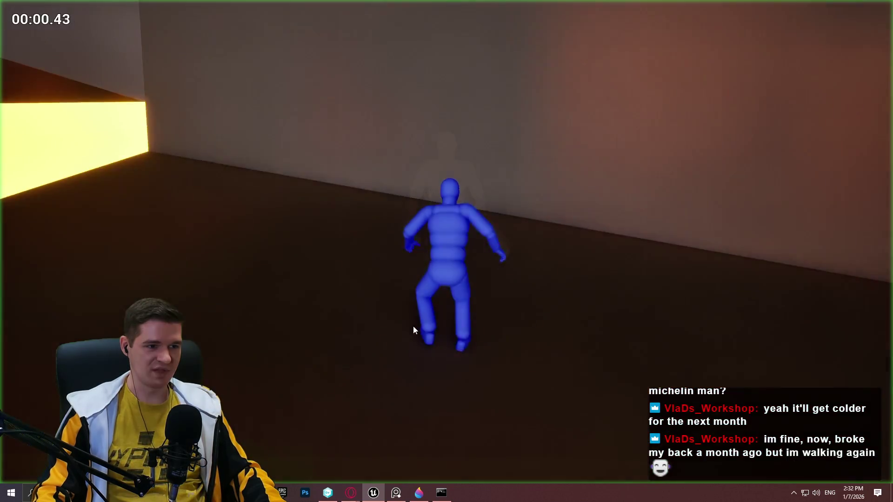
pyautogui.press('w')
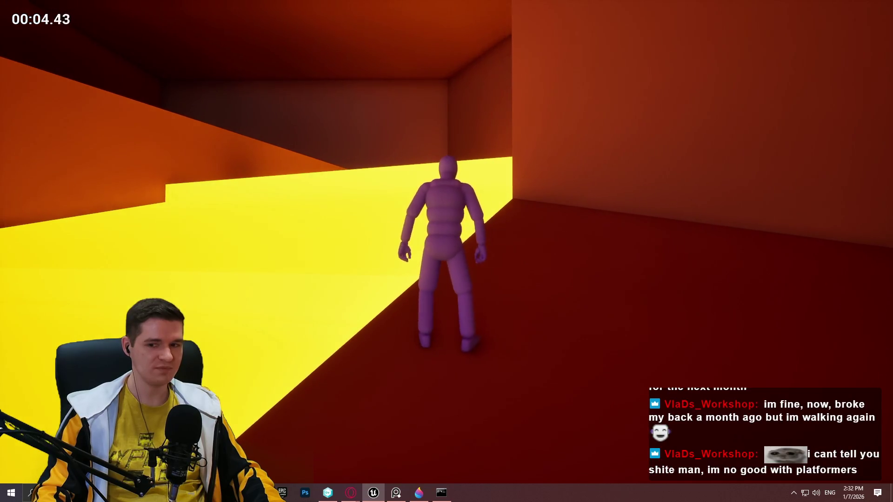
pyautogui.press('w')
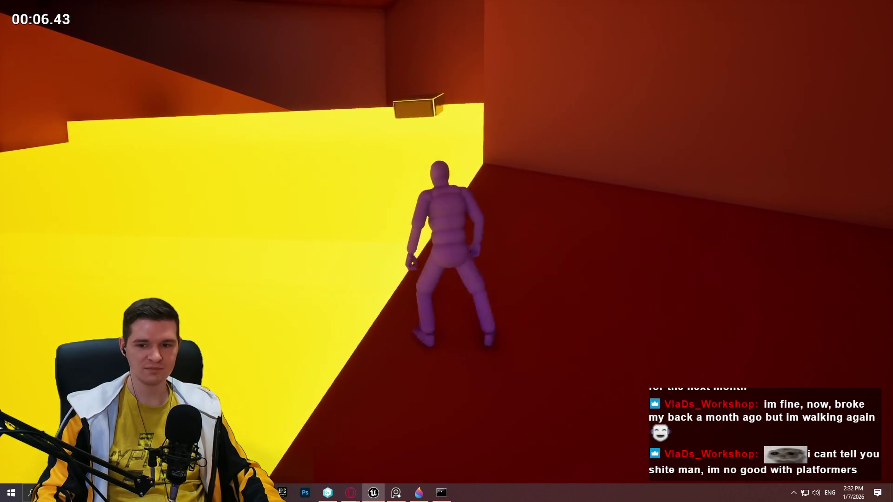
pyautogui.press('w')
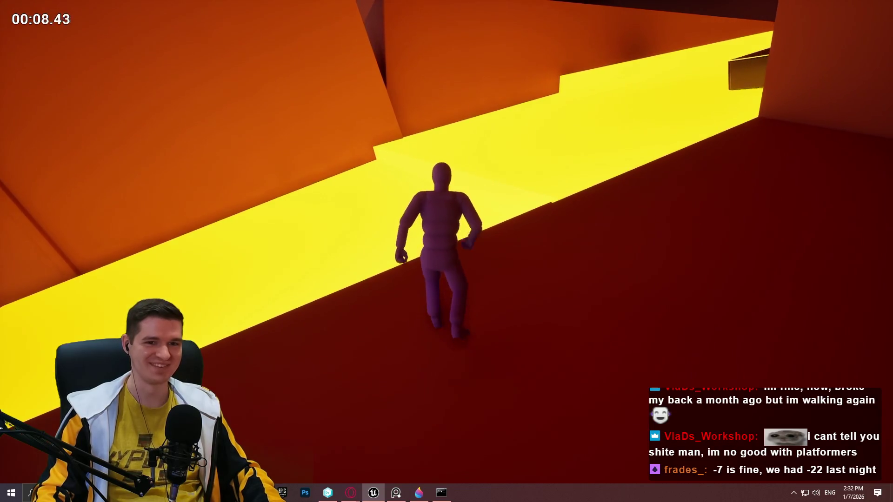
pyautogui.press('w')
pyautogui.press('w')
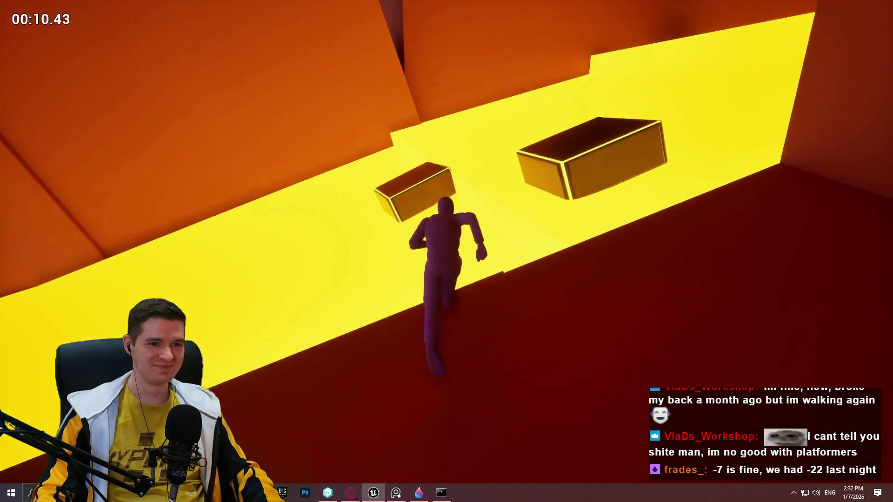
pyautogui.press('space')
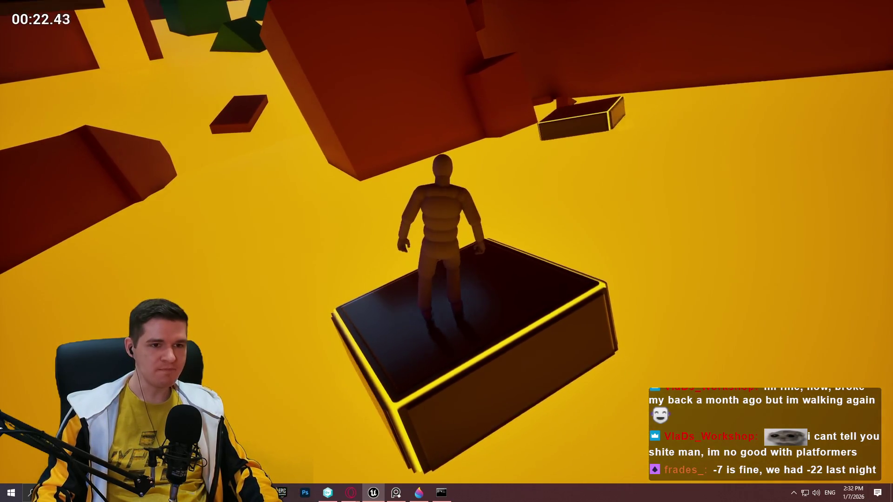
pyautogui.press('space')
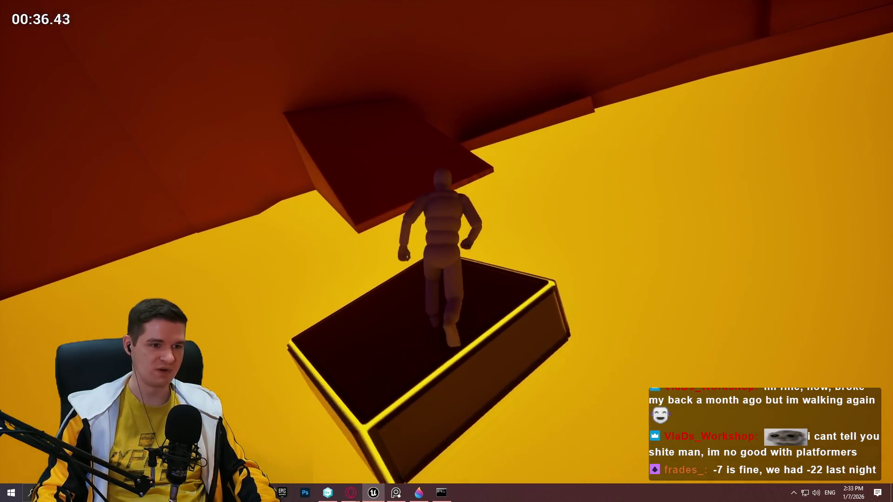
pyautogui.press('space')
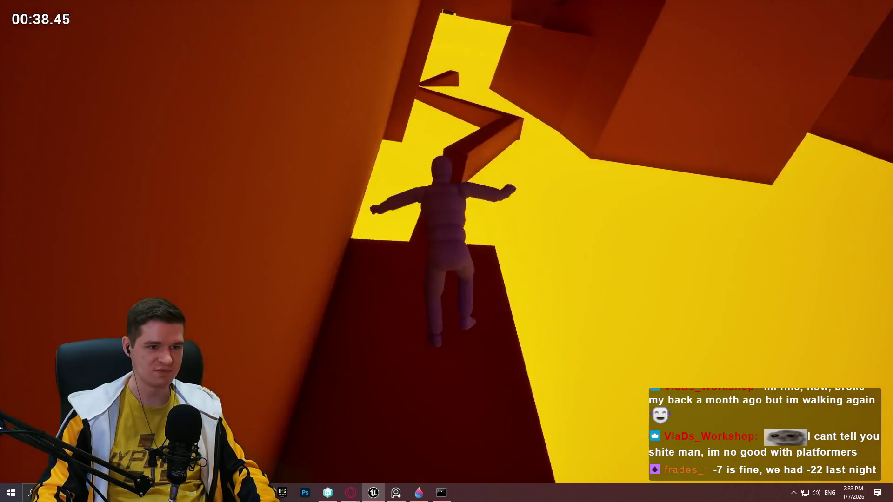
# Step: Climb onto the narrow beam, cross to the next beam, and grab the wall
pyautogui.press('w')
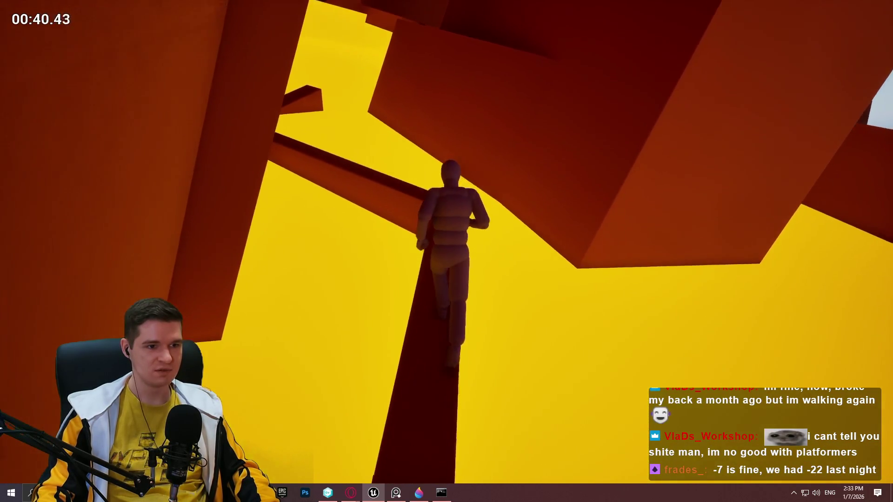
pyautogui.press('w')
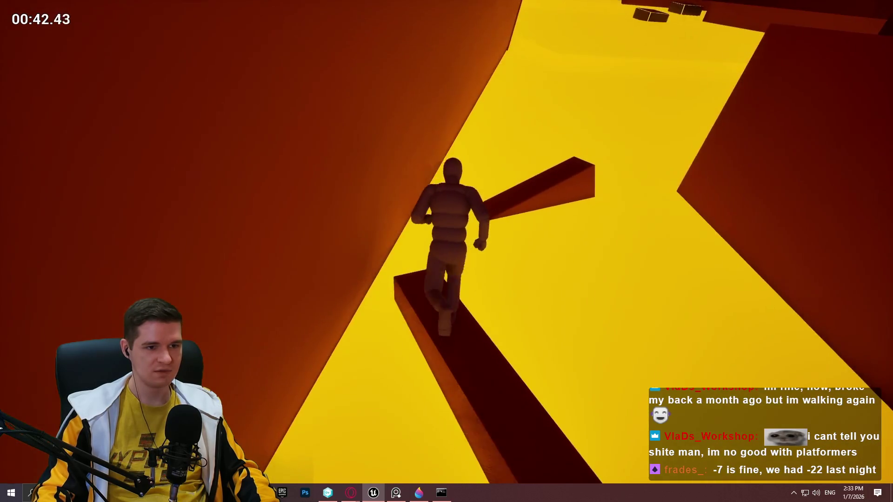
pyautogui.press('w')
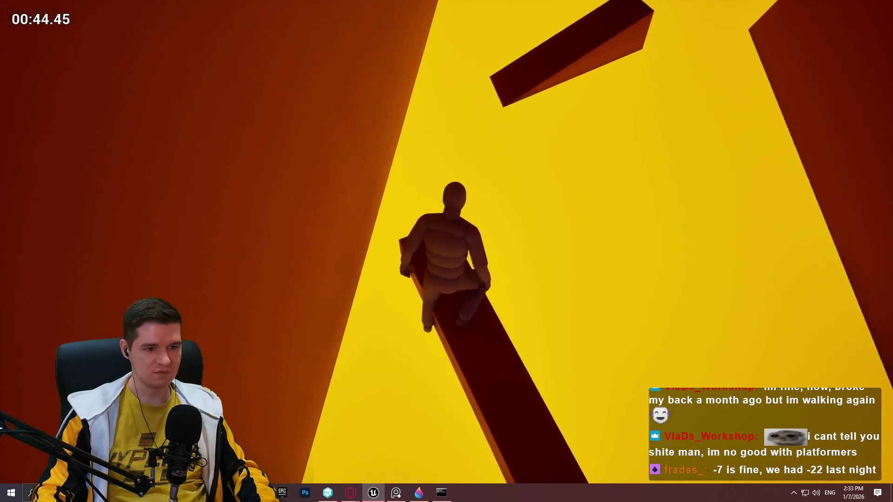
pyautogui.press('w')
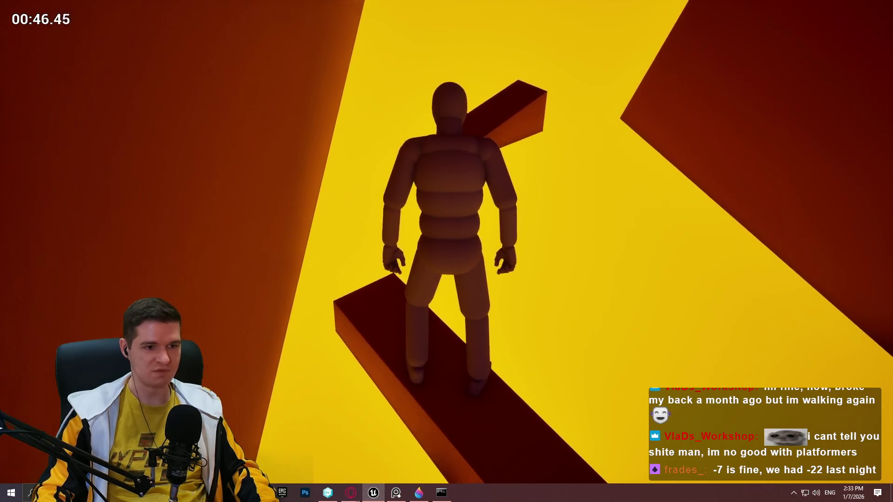
pyautogui.press('space')
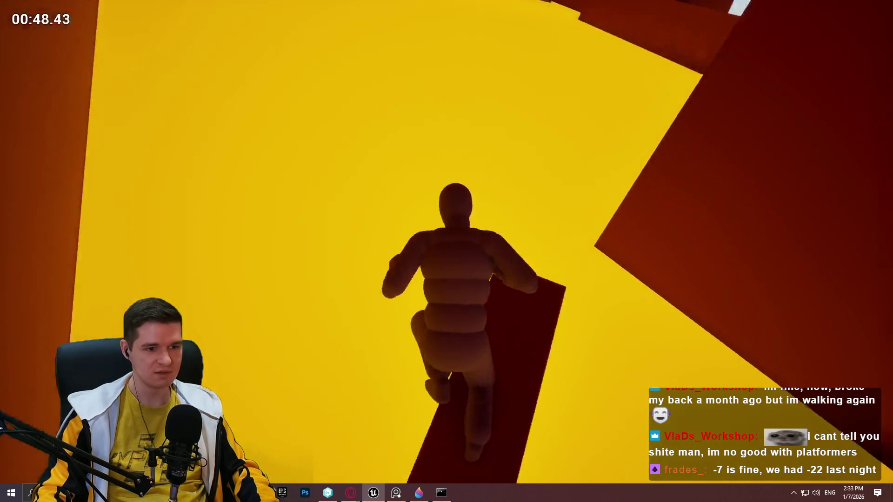
pyautogui.press('w')
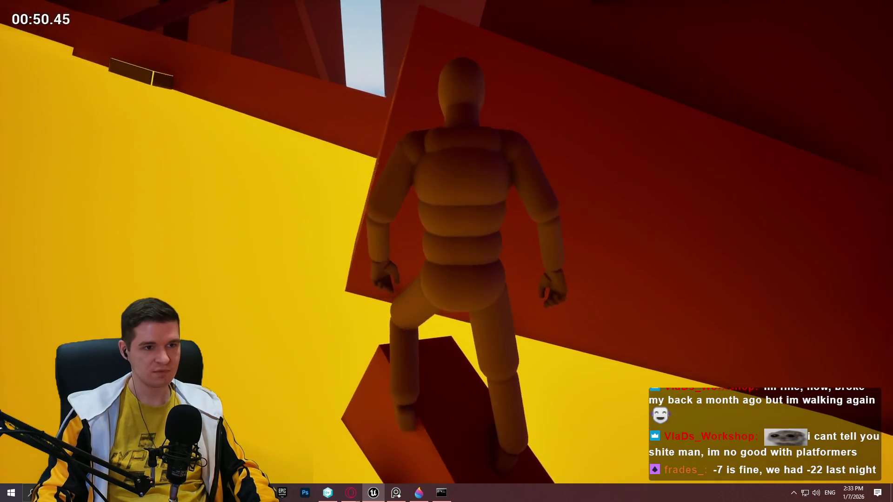
pyautogui.press('space')
# Step: Climb onto the block top, run across the platform, jump to the floating block, and stop playing
pyautogui.press('w')
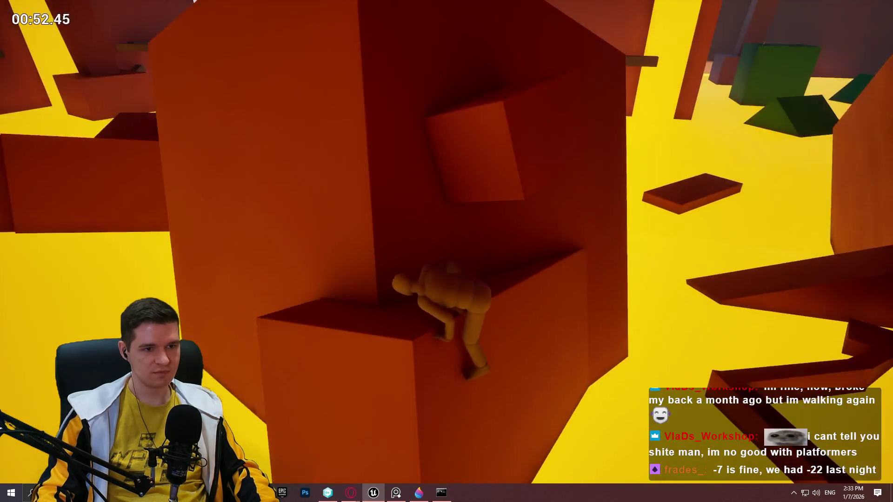
pyautogui.press('w')
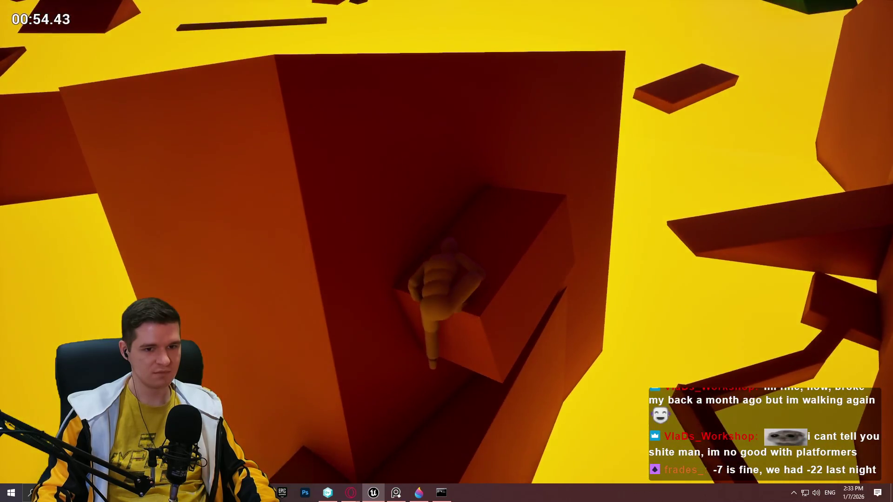
pyautogui.press('w')
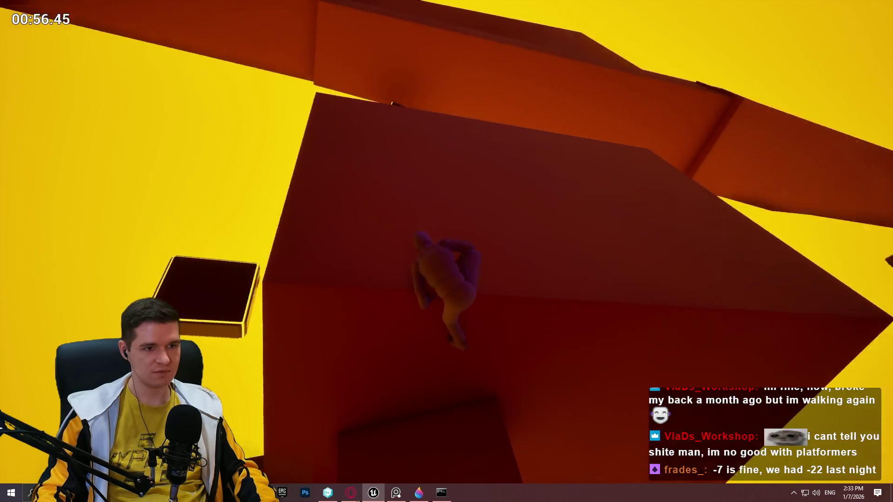
pyautogui.press('w')
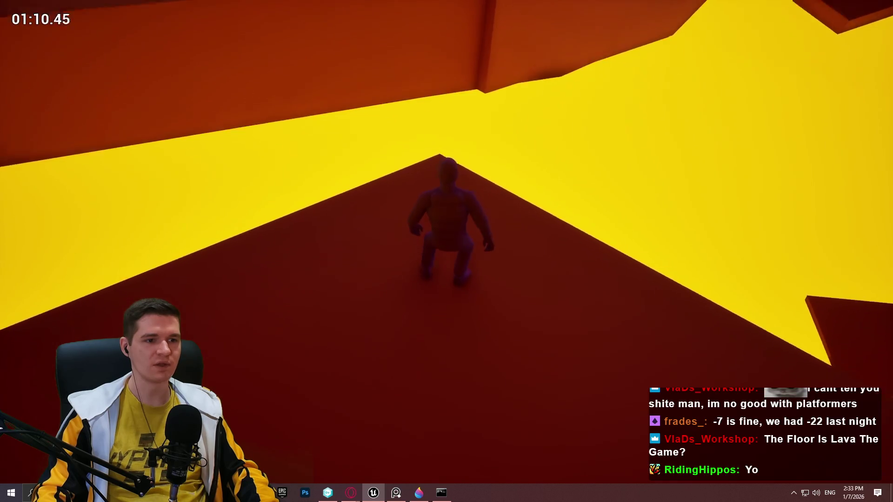
pyautogui.press('w')
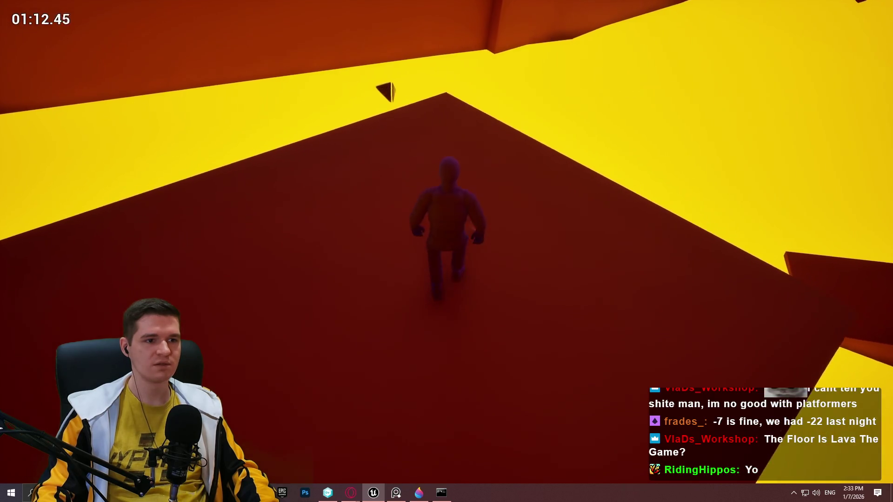
pyautogui.press('space')
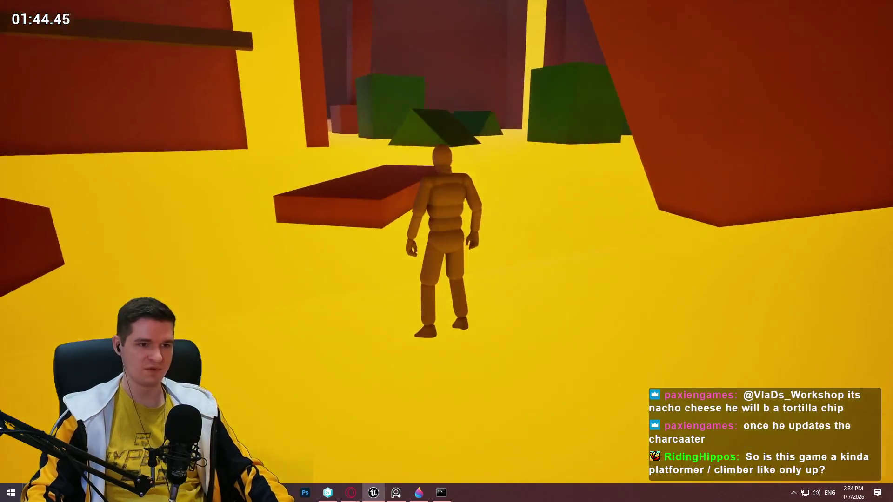
pyautogui.press('Escape')
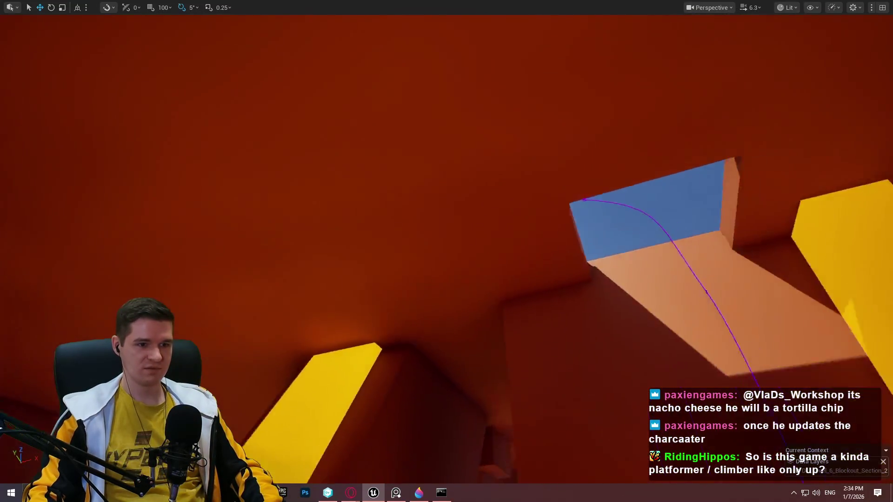
# Step: Fly the camera past the yellow pillars into the green-block room and open the context menu by the ramp
pyautogui.scroll(4, 447, 251)
pyautogui.moveTo(447, 252)
pyautogui.mouseDown()
pyautogui.moveTo(447, 193)
pyautogui.moveTo(446, 270)
pyautogui.moveTo(692, 235)
pyautogui.mouseUp()
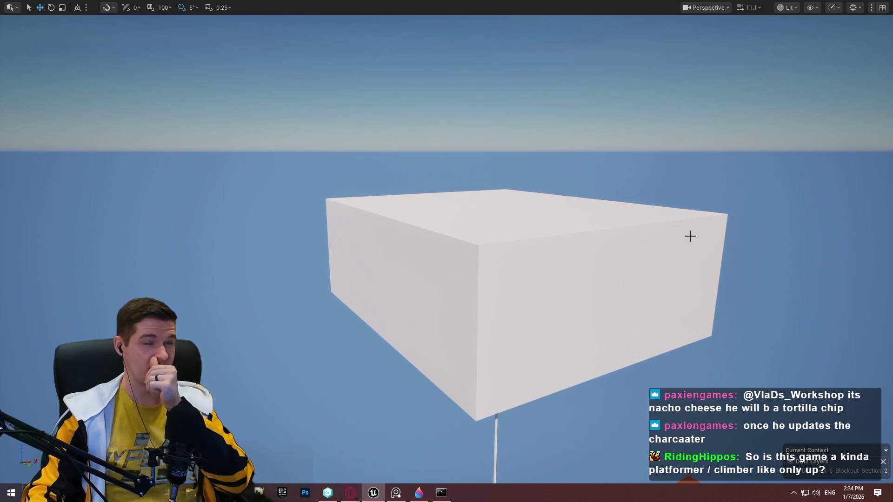
pyautogui.moveTo(520, 224)
pyautogui.mouseDown()
pyautogui.moveTo(520, 297)
pyautogui.moveTo(520, 224)
pyautogui.moveTo(520, 297)
pyautogui.moveTo(493, 279)
pyautogui.moveTo(470, 242)
pyautogui.moveTo(503, 214)
pyautogui.moveTo(474, 238)
pyautogui.mouseUp()
pyautogui.scroll(2, 520, 260)
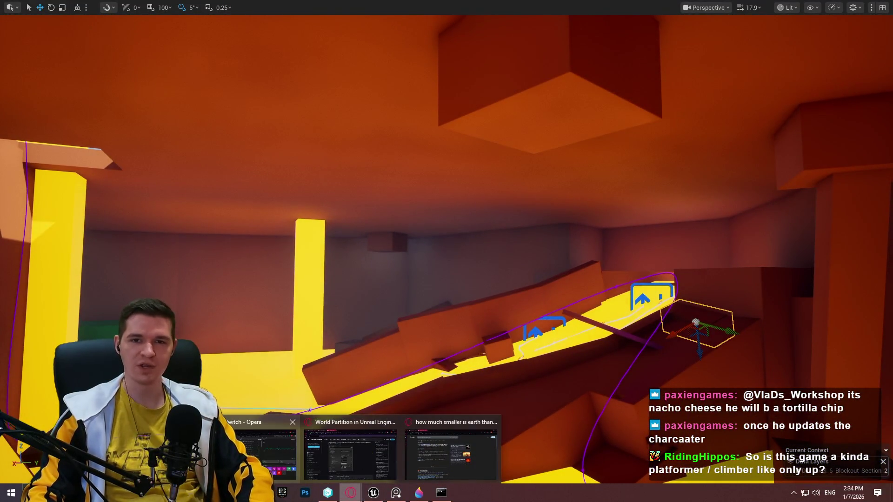
pyautogui.moveTo(260, 449)
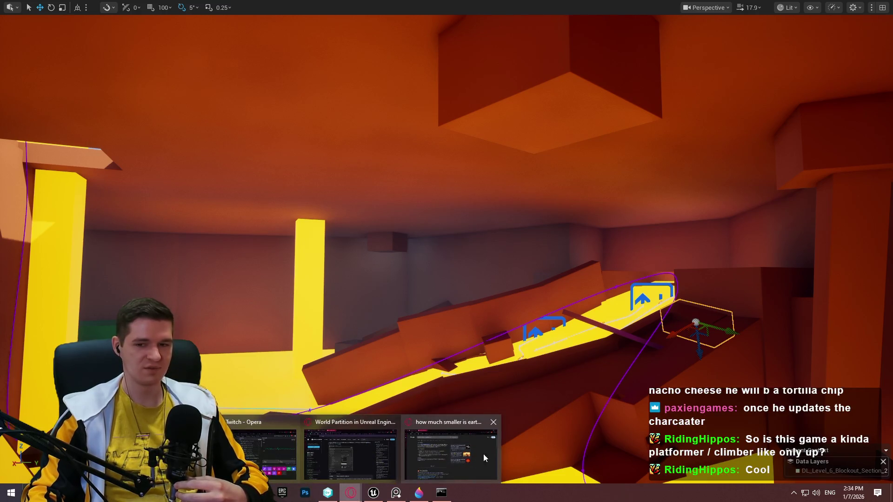
pyautogui.moveTo(416, 133); pyautogui.dragTo(467, 124)
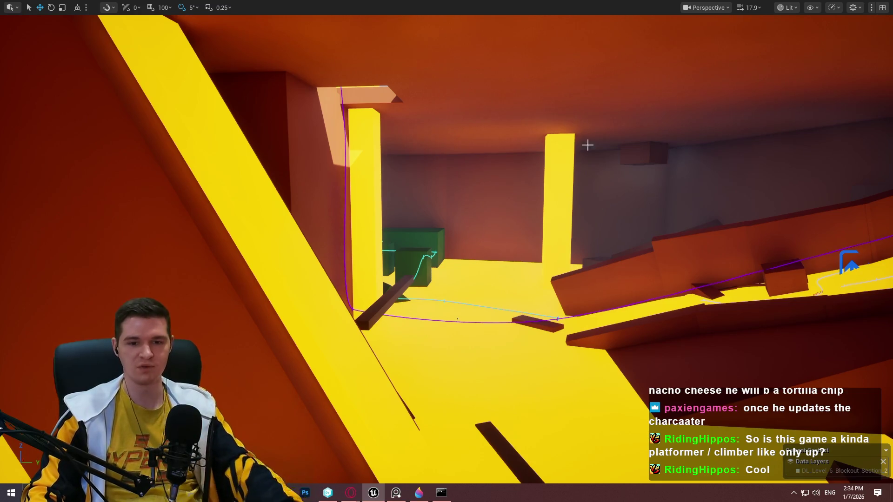
pyautogui.moveTo(586, 165)
pyautogui.mouseDown()
pyautogui.moveTo(596, 224)
pyautogui.moveTo(581, 186)
pyautogui.moveTo(566, 191)
pyautogui.mouseUp()
pyautogui.moveTo(511, 195)
pyautogui.mouseDown()
pyautogui.moveTo(521, 198)
pyautogui.moveTo(507, 207)
pyautogui.moveTo(532, 210)
pyautogui.moveTo(538, 186)
pyautogui.moveTo(542, 214)
pyautogui.moveTo(559, 218)
pyautogui.moveTo(577, 244)
pyautogui.moveTo(571, 251)
pyautogui.mouseUp()
pyautogui.rightClick(571, 250)
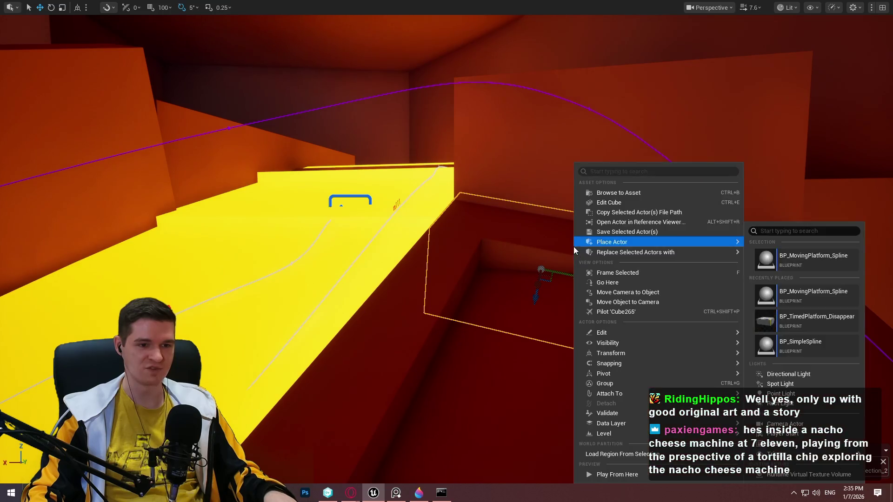
# Step: Play from beside the ramp, climb the yellow wall onto the box, and jump to the higher platform
pyautogui.click(609, 470)
pyautogui.press('w')
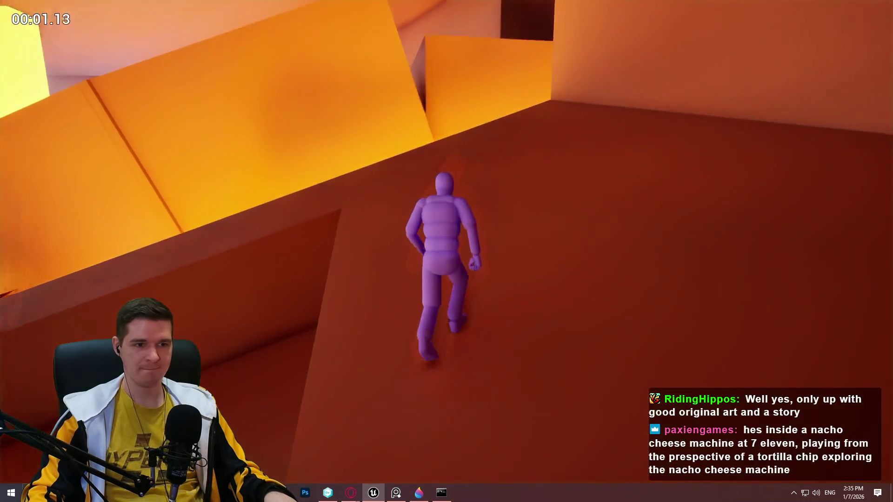
pyautogui.press('w')
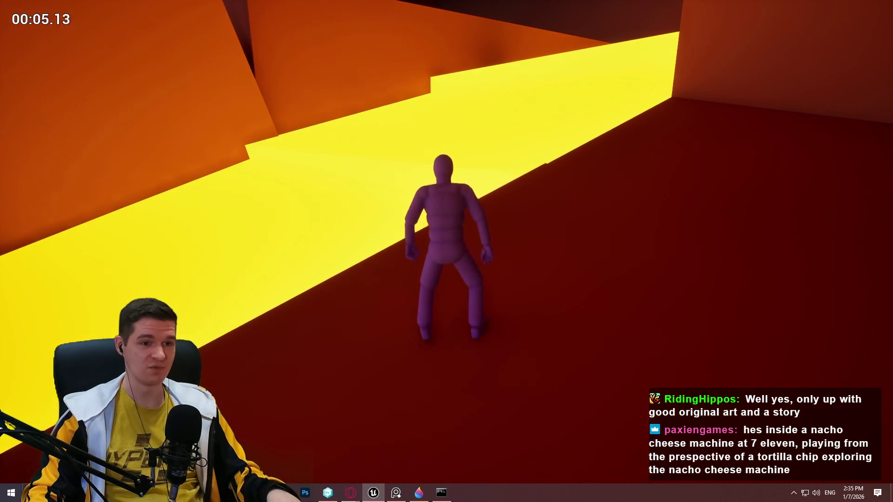
pyautogui.press('w')
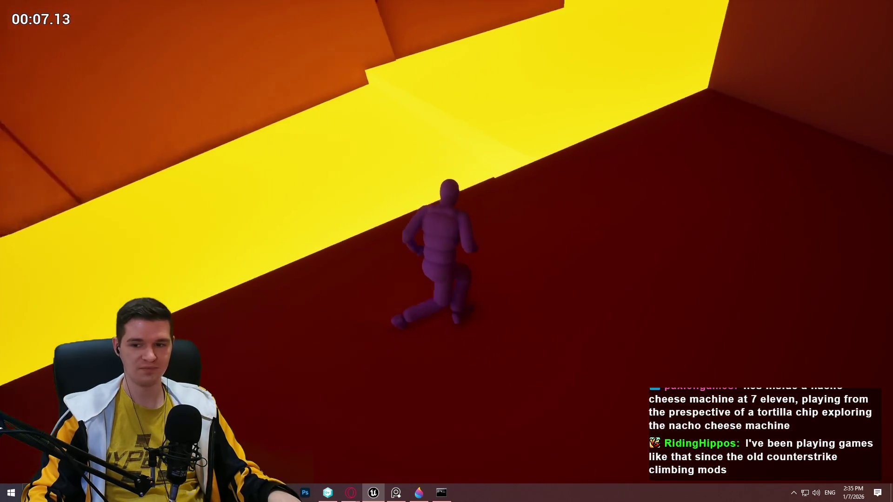
pyautogui.press('w')
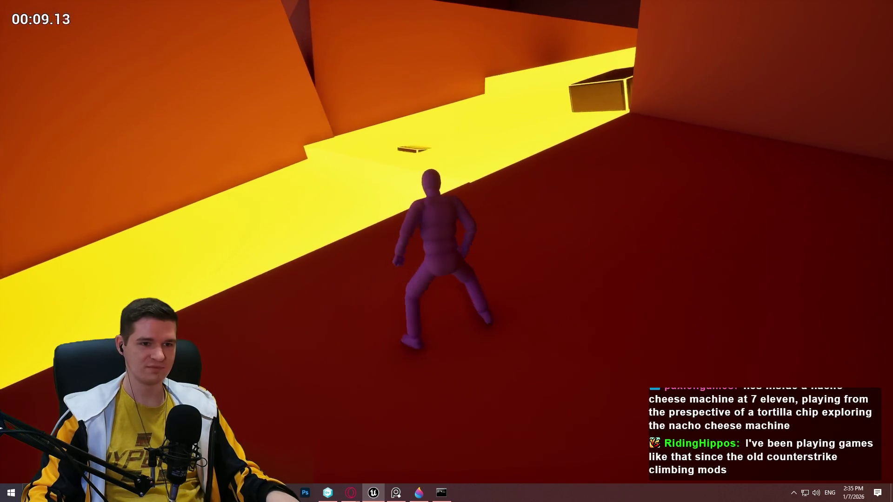
pyautogui.press('w')
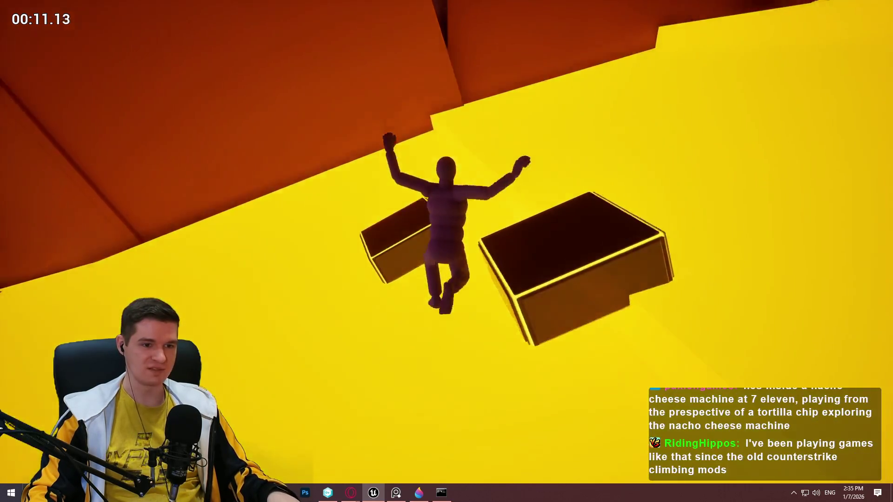
pyautogui.press('w')
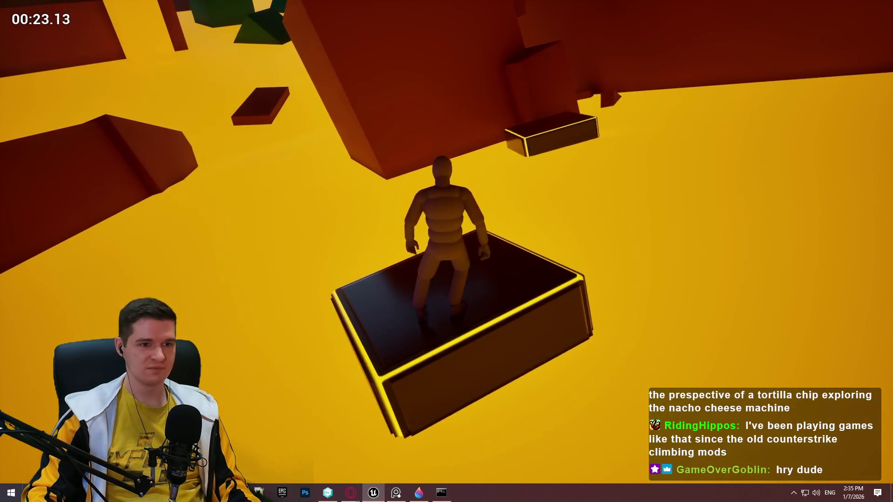
pyautogui.press('space')
pyautogui.press('space')
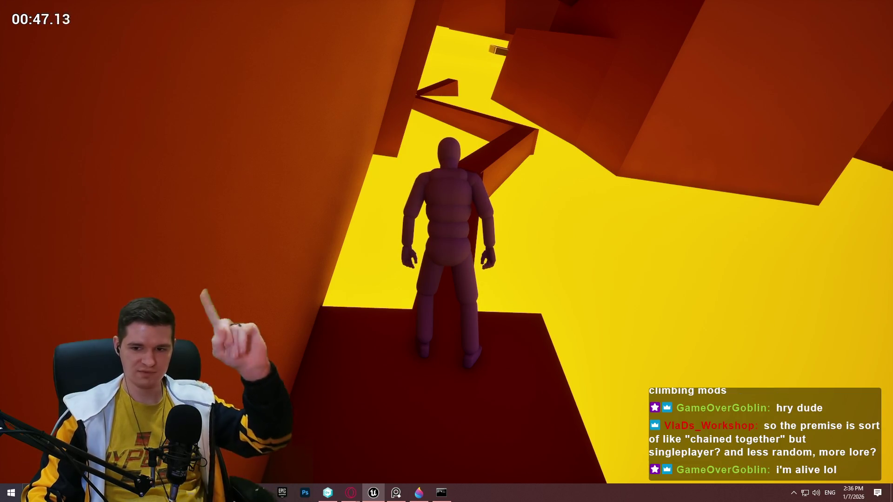
# Step: Cross the narrow beam, climb the ledge and block, walk up the sloped ridge, then stop playing
pyautogui.press('w')
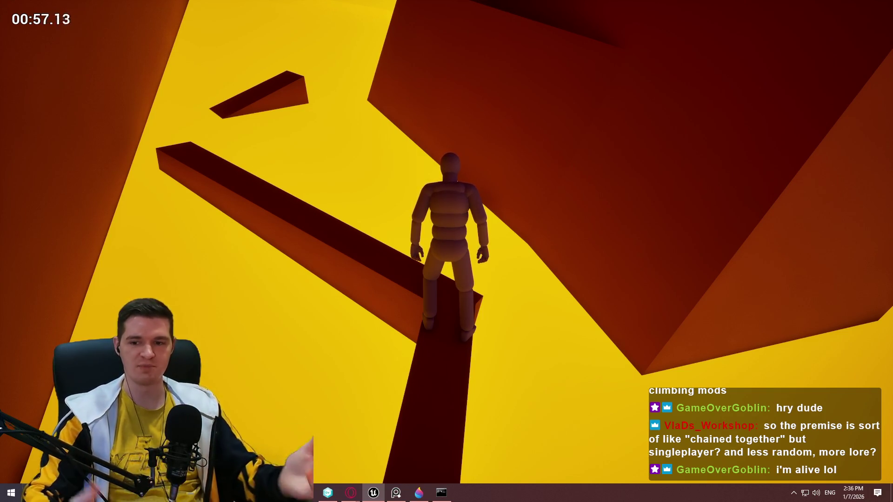
pyautogui.press('w')
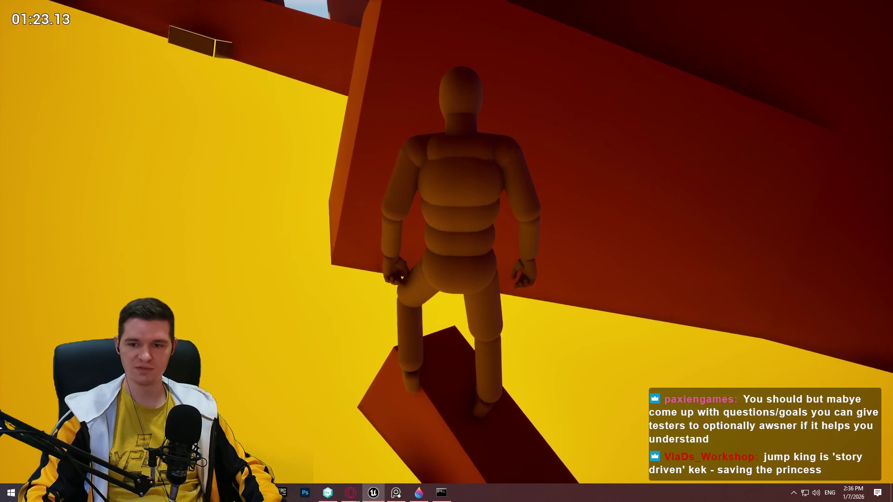
pyautogui.press('space')
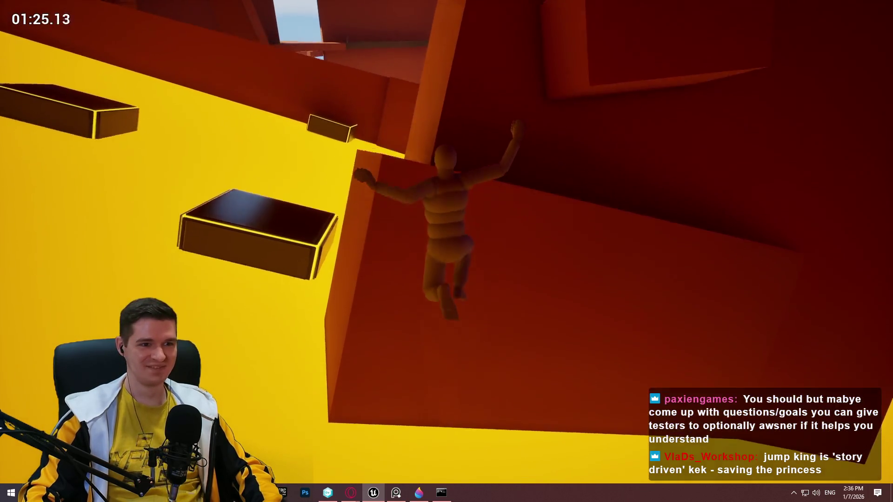
pyautogui.press('w')
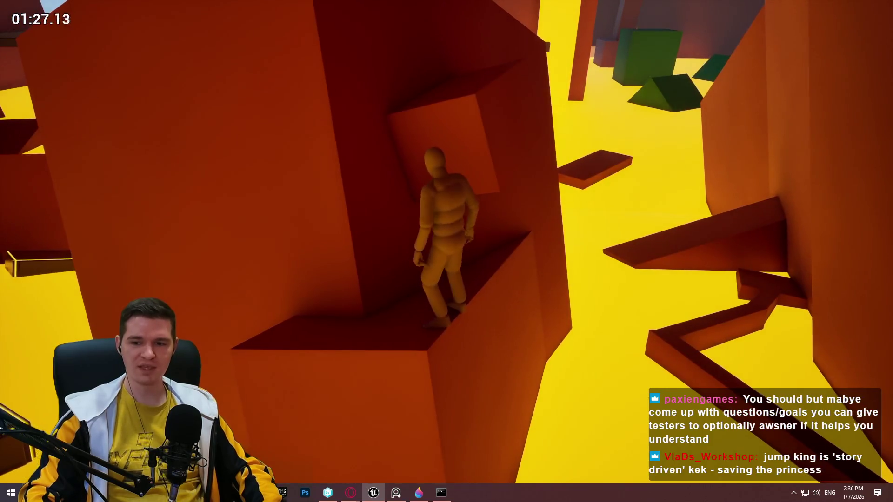
pyautogui.press('space')
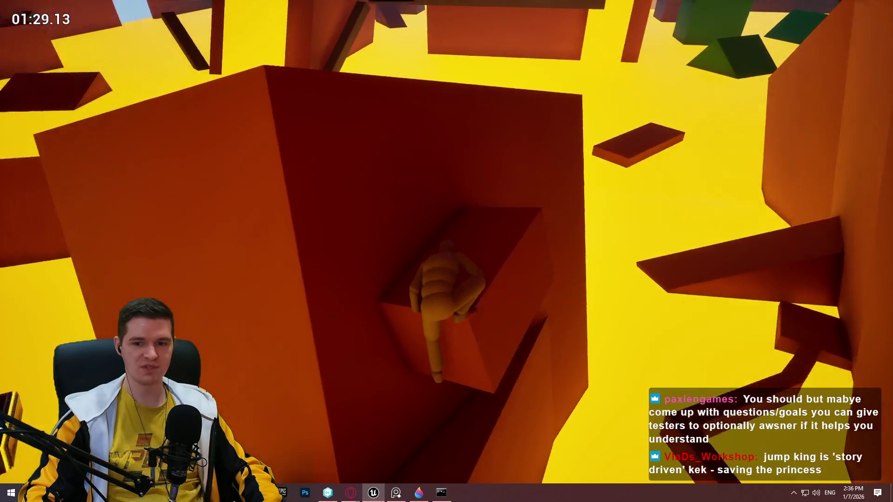
pyautogui.press('space')
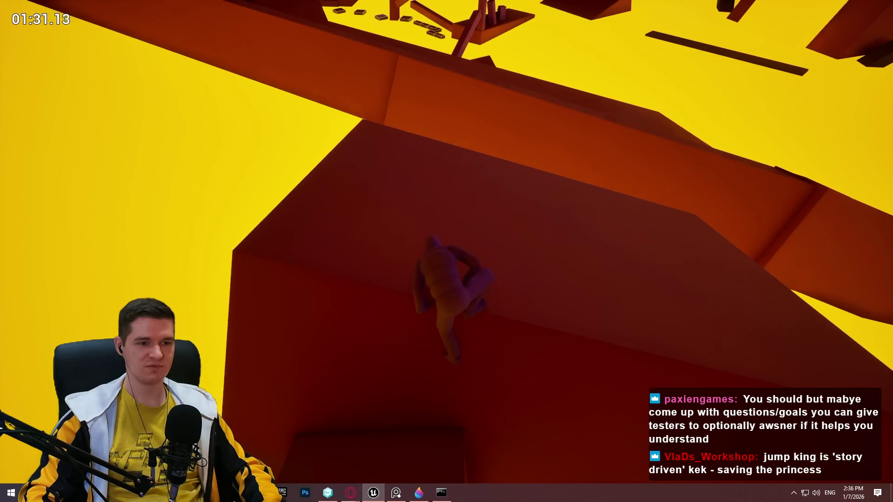
pyautogui.press('w')
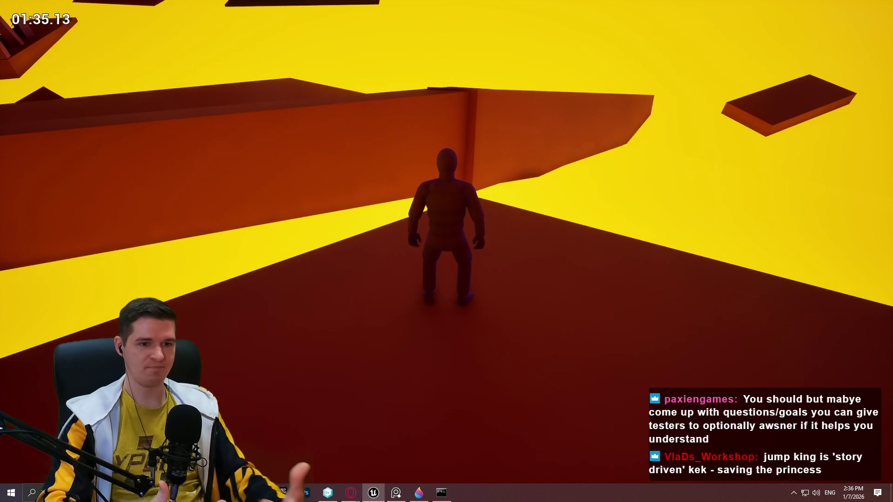
pyautogui.press('w')
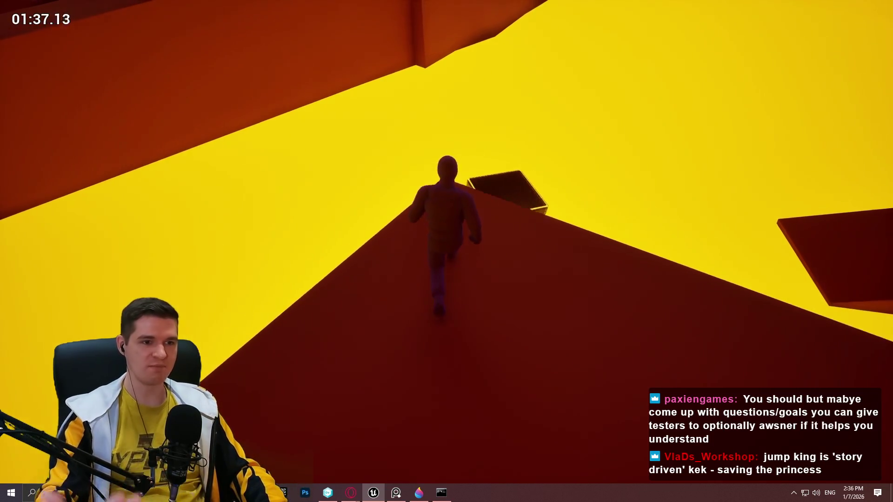
pyautogui.press('Escape')
# Step: Switch to the browser and open the Redlock knowledge base's lore Overview article
pyautogui.moveTo(351, 492)
pyautogui.click(420, 452)
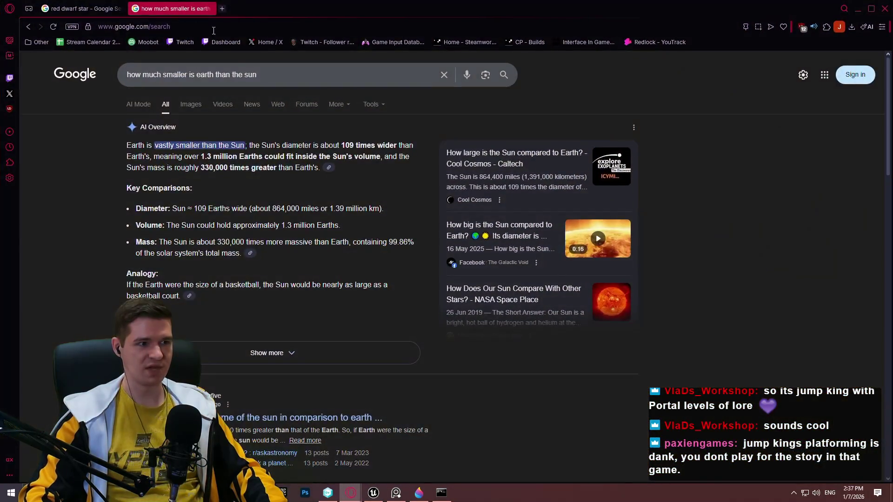
pyautogui.click(650, 41)
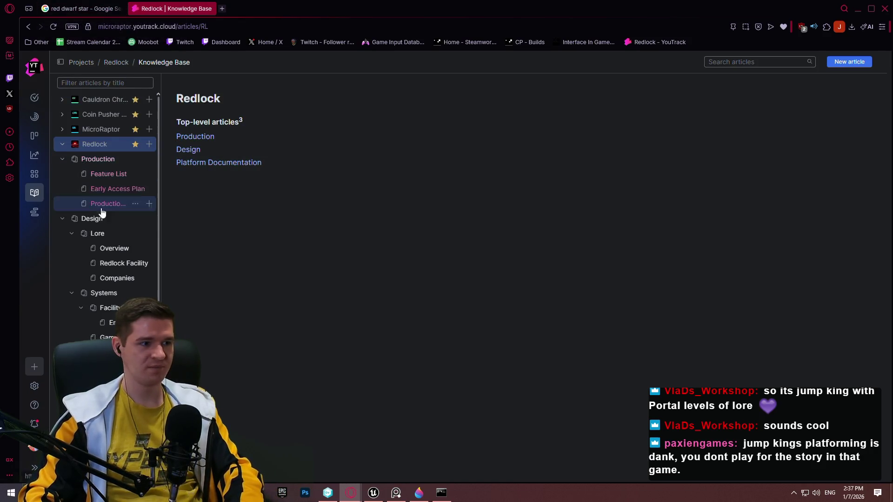
pyautogui.click(103, 248)
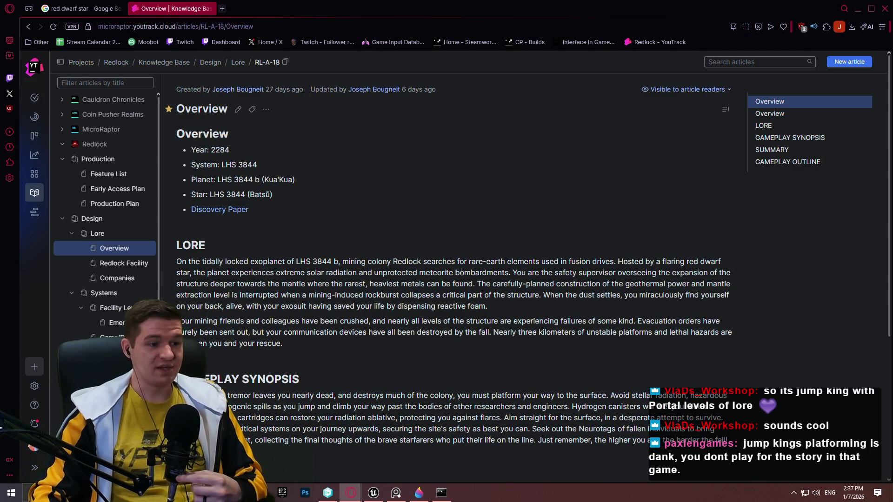
# Step: Read down the lore Overview, then open the Facility Level Overview article
pyautogui.scroll(-1, 472, 296)
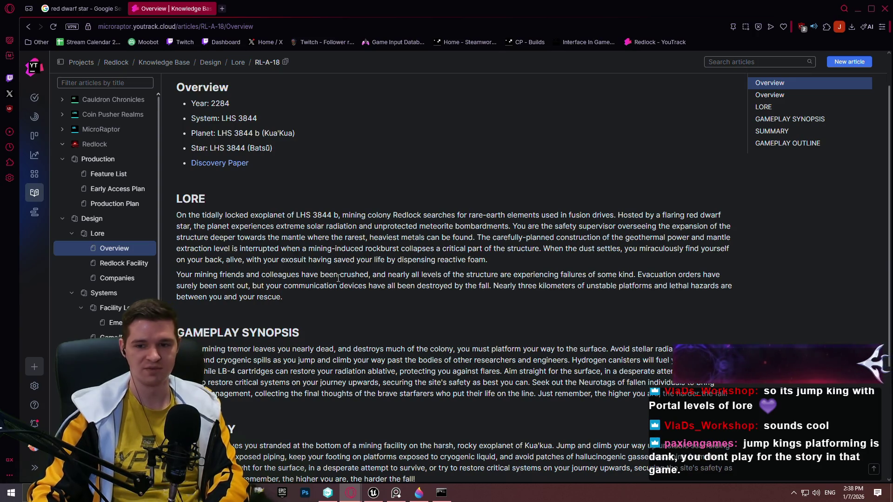
pyautogui.scroll(-3, 807, 324)
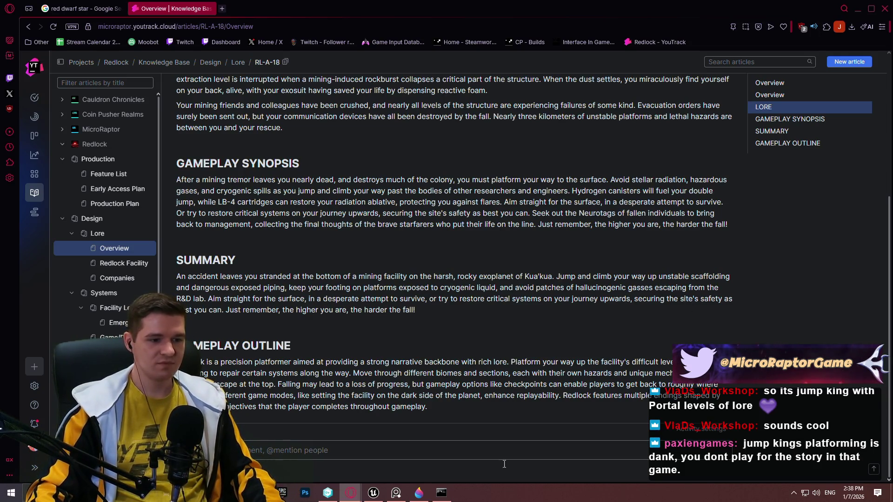
pyautogui.click(111, 308)
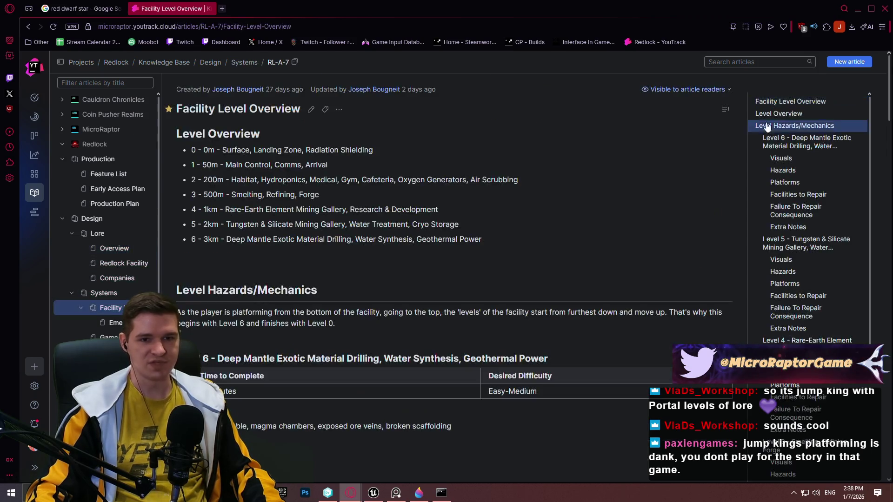
# Step: Scroll through the Facility Level Overview's sections from Level 6 down to Level 1
pyautogui.scroll(-2, 888, 89)
pyautogui.moveTo(889, 89); pyautogui.dragTo(889, 104)
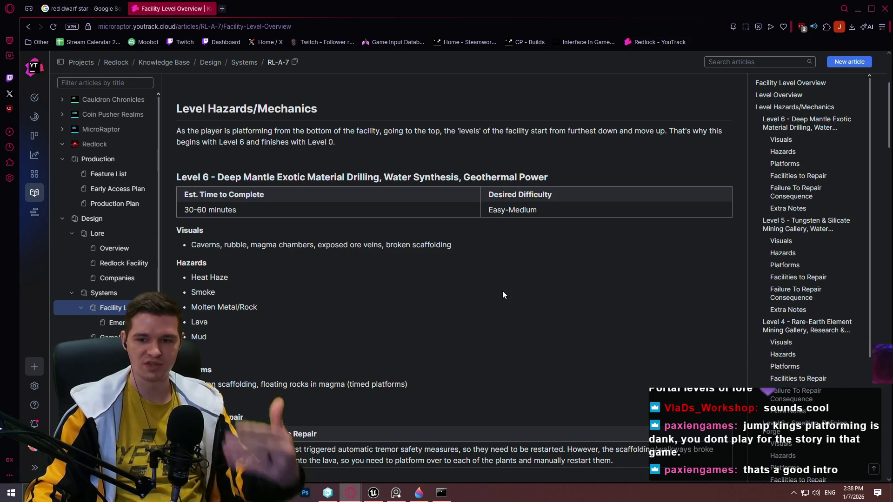
pyautogui.scroll(-10, 500, 284)
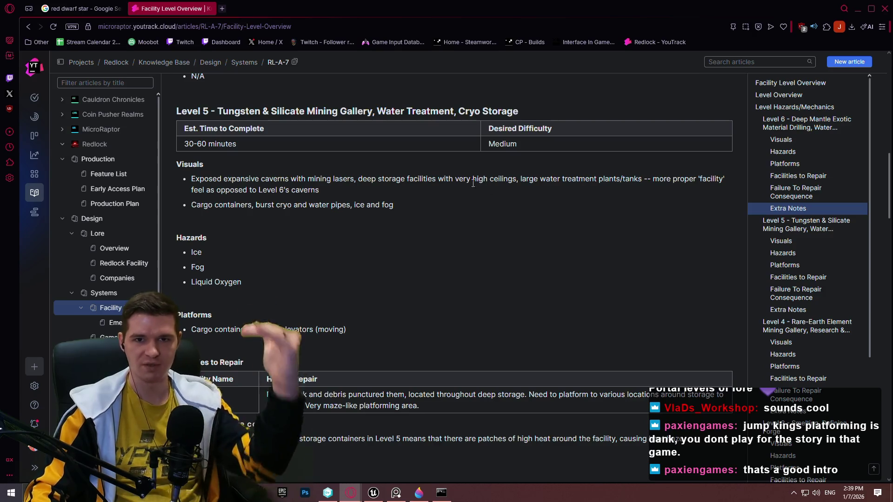
pyautogui.scroll(-2, 381, 200)
pyautogui.scroll(-6, 381, 200)
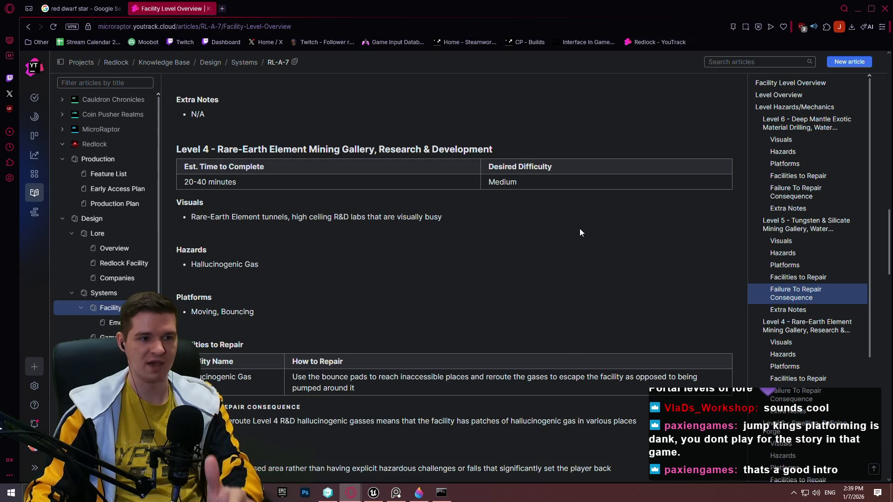
pyautogui.scroll(-3, 577, 275)
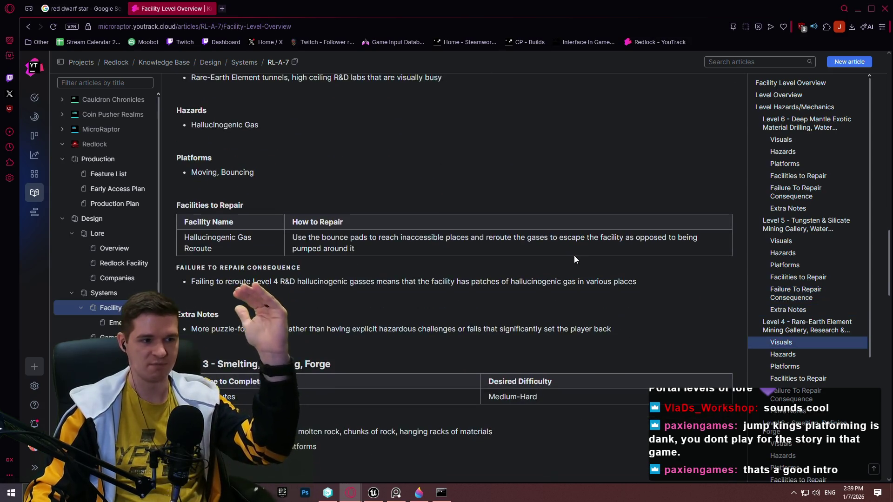
pyautogui.scroll(-2, 565, 252)
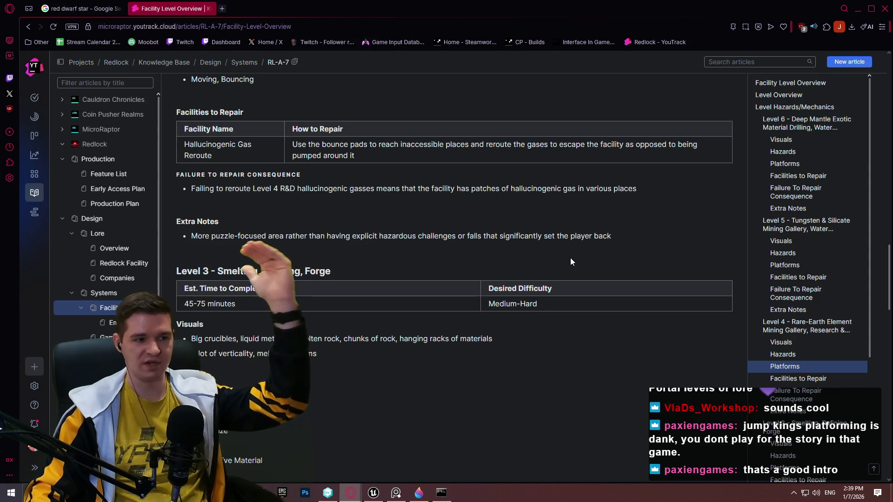
pyautogui.moveTo(889, 264)
pyautogui.mouseDown()
pyautogui.moveTo(880, 68)
pyautogui.moveTo(860, 200)
pyautogui.moveTo(866, 343)
pyautogui.mouseUp()
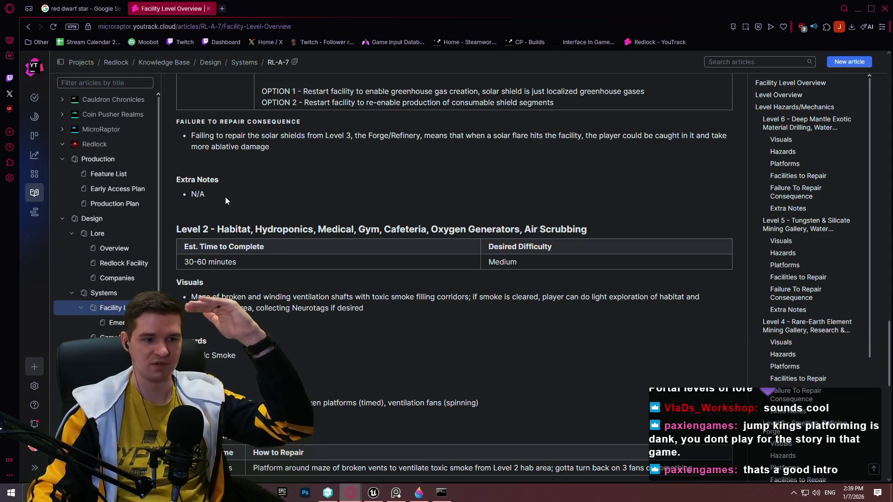
pyautogui.scroll(-8, 233, 197)
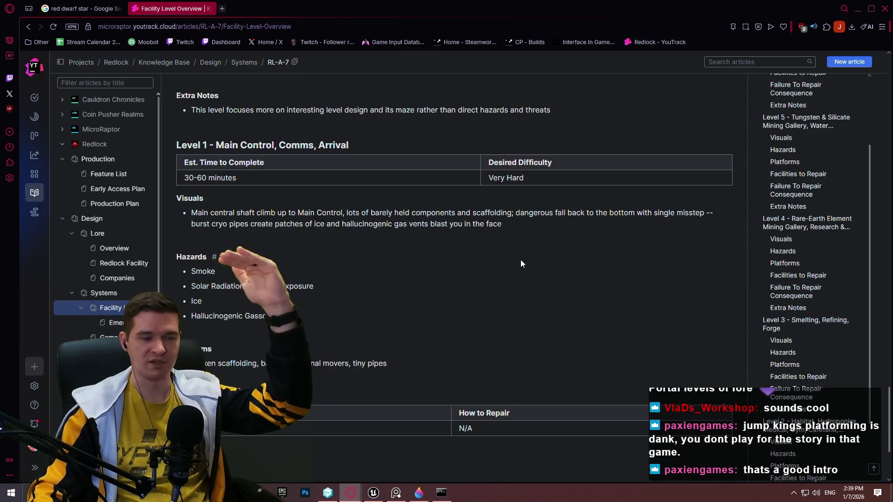
pyautogui.scroll(-2, 522, 259)
pyautogui.scroll(-3, 522, 261)
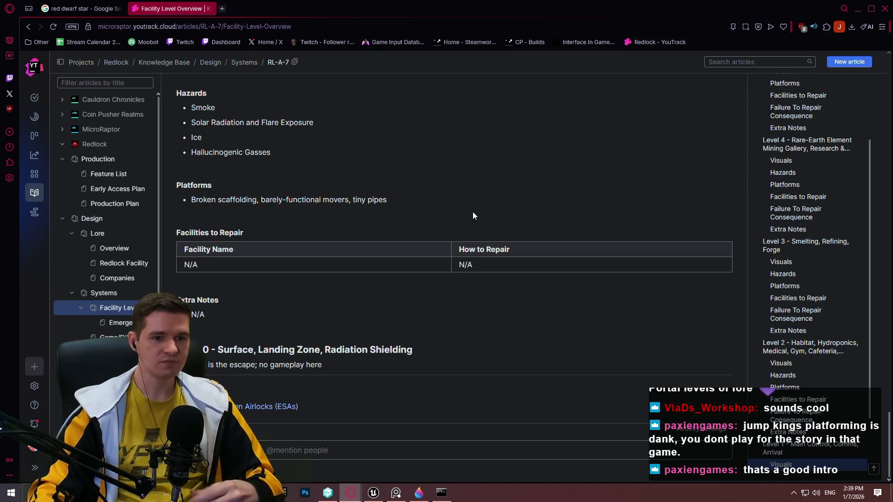
# Step: Highlight the Level 1 Platforms bullet, deselect it, and start a screen capture
pyautogui.tripleClick(530, 198)
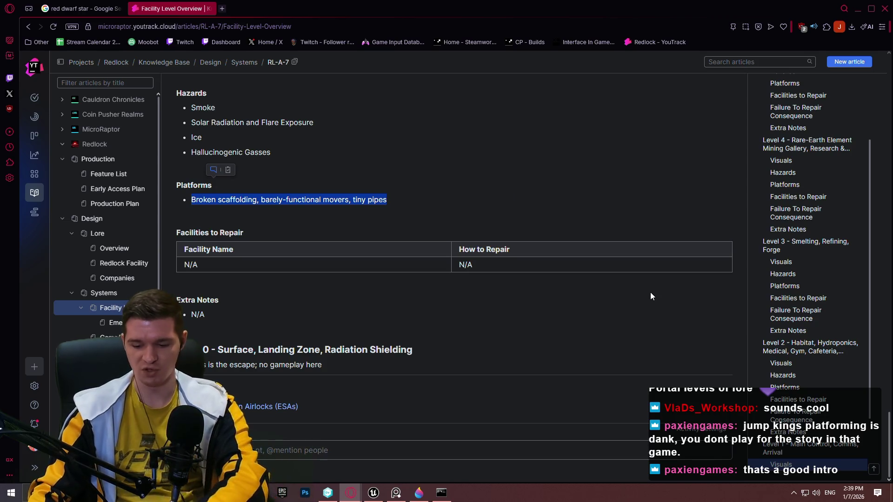
pyautogui.click(550, 186)
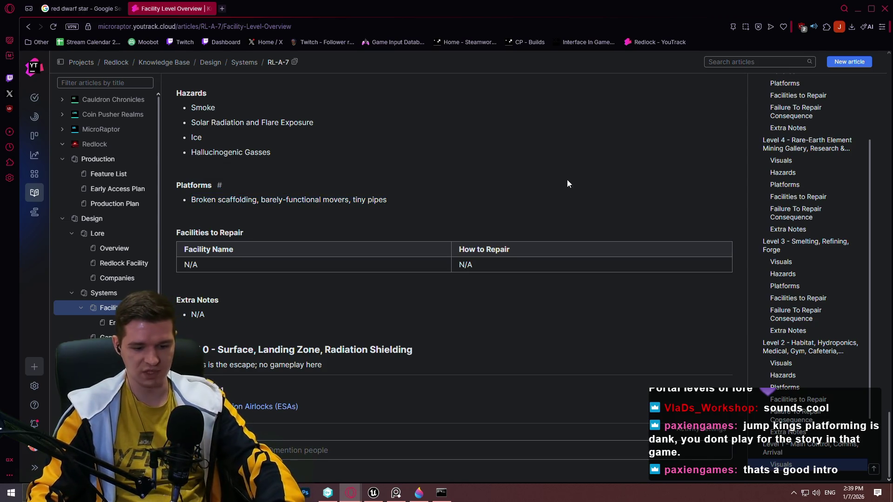
pyautogui.press('Print')
# Step: Capture the article area and sketch the shaft walls and a rayed sun in red
pyautogui.moveTo(109, 57); pyautogui.dragTo(819, 449)
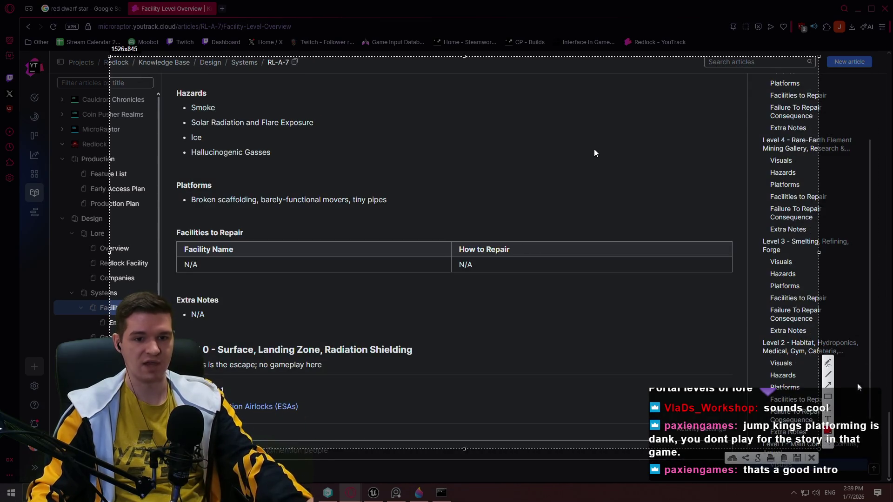
pyautogui.click(828, 363)
pyautogui.moveTo(144, 151)
pyautogui.mouseDown()
pyautogui.moveTo(350, 151)
pyautogui.moveTo(417, 420)
pyautogui.moveTo(568, 275)
pyautogui.mouseUp()
pyautogui.moveTo(562, 158); pyautogui.dragTo(819, 154)
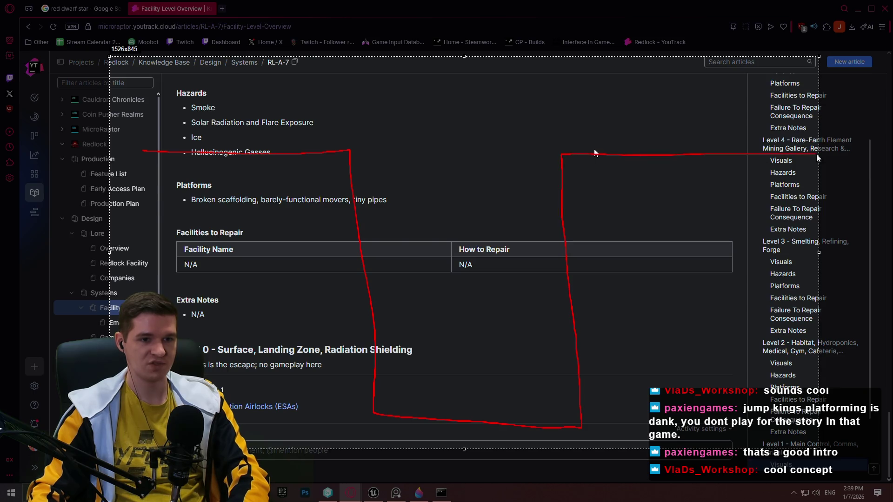
pyautogui.moveTo(568, 60); pyautogui.dragTo(555, 60)
pyautogui.moveTo(545, 95); pyautogui.dragTo(539, 111)
pyautogui.moveTo(554, 100)
pyautogui.mouseDown()
pyautogui.moveTo(554, 113)
pyautogui.moveTo(590, 92)
pyautogui.moveTo(594, 62)
pyautogui.moveTo(540, 60)
pyautogui.moveTo(503, 72)
pyautogui.mouseUp()
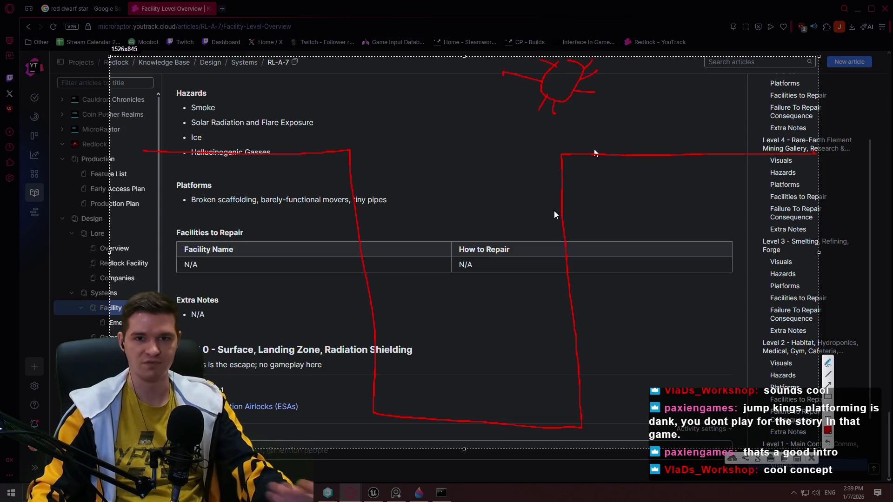
# Step: Draw an arrow from the sun into the shaft and a long diagonal stroke, undoing stray lines
pyautogui.click(829, 386)
pyautogui.moveTo(541, 121); pyautogui.dragTo(525, 145)
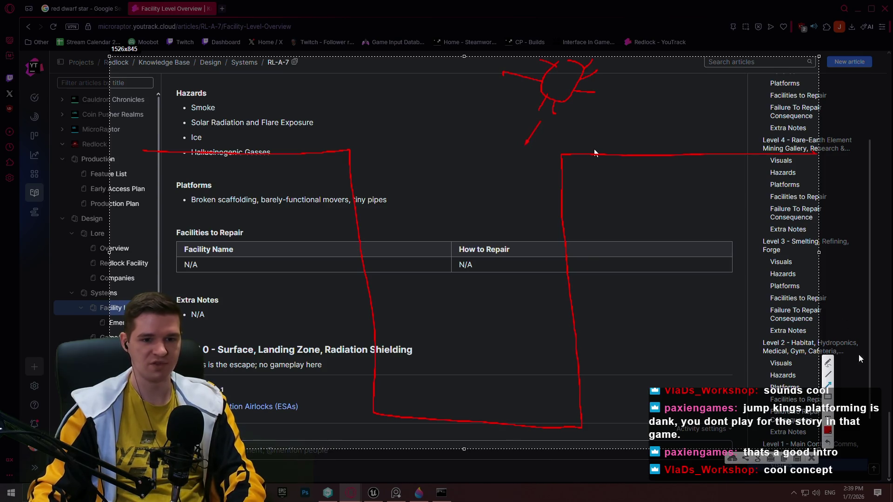
pyautogui.moveTo(365, 151); pyautogui.dragTo(541, 151)
pyautogui.hotkey('ctrl', 'z')
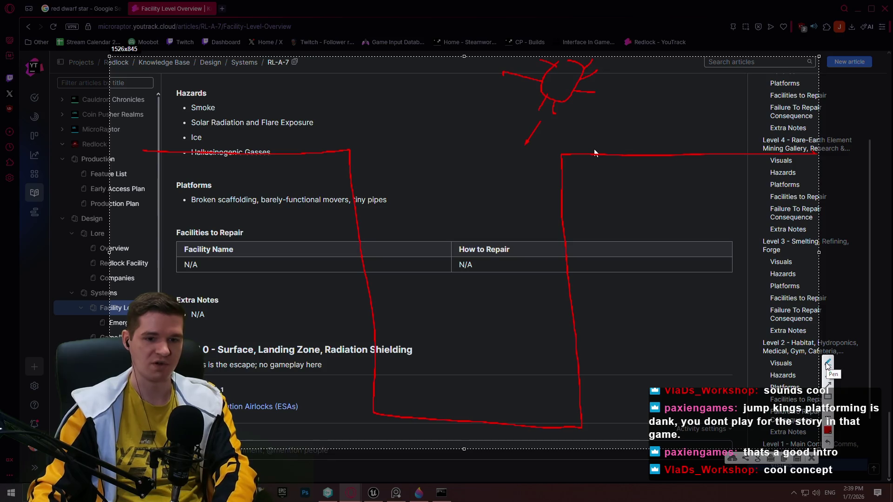
pyautogui.moveTo(557, 153); pyautogui.dragTo(513, 218)
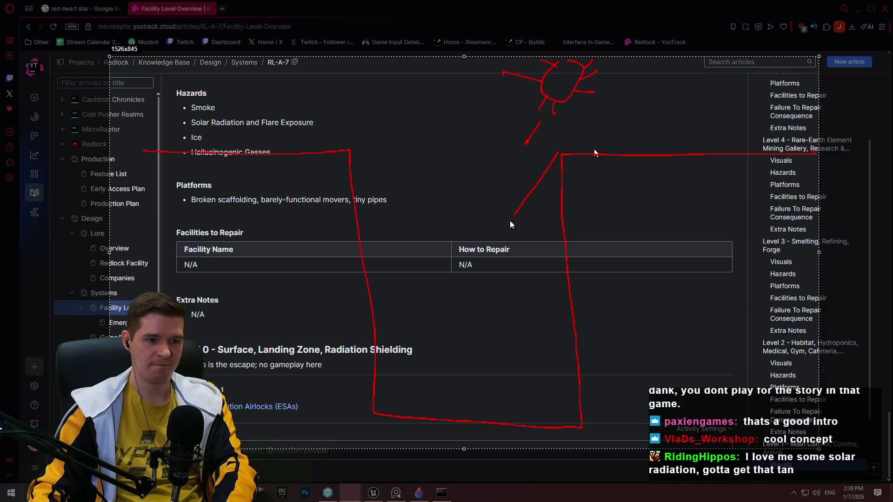
pyautogui.hotkey('ctrl', 'z')
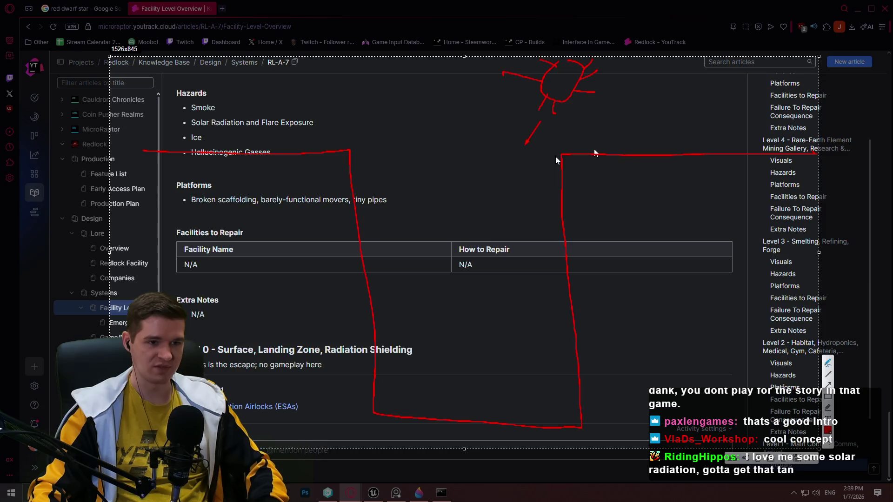
pyautogui.moveTo(558, 154); pyautogui.dragTo(499, 318)
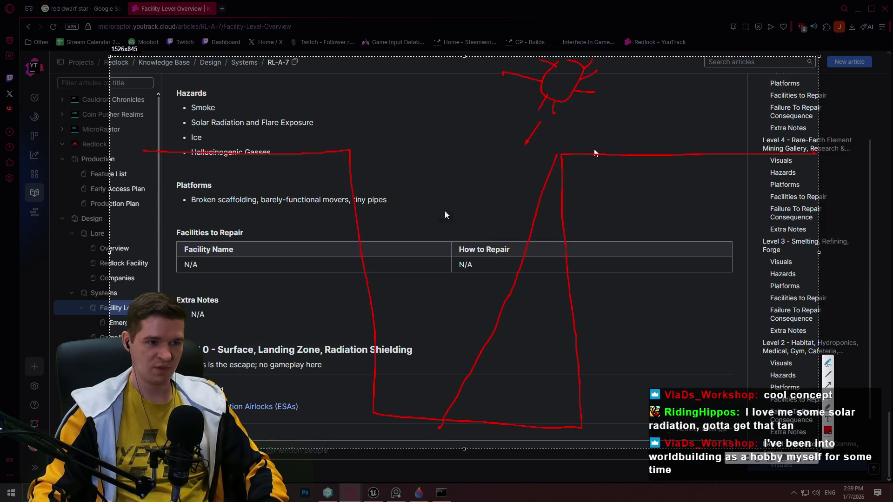
# Step: Add crossing diagonal paths, extend the shaft's bottom edge and circle the Level 0 escape text
pyautogui.moveTo(505, 148); pyautogui.dragTo(403, 391)
pyautogui.moveTo(381, 134); pyautogui.dragTo(487, 317)
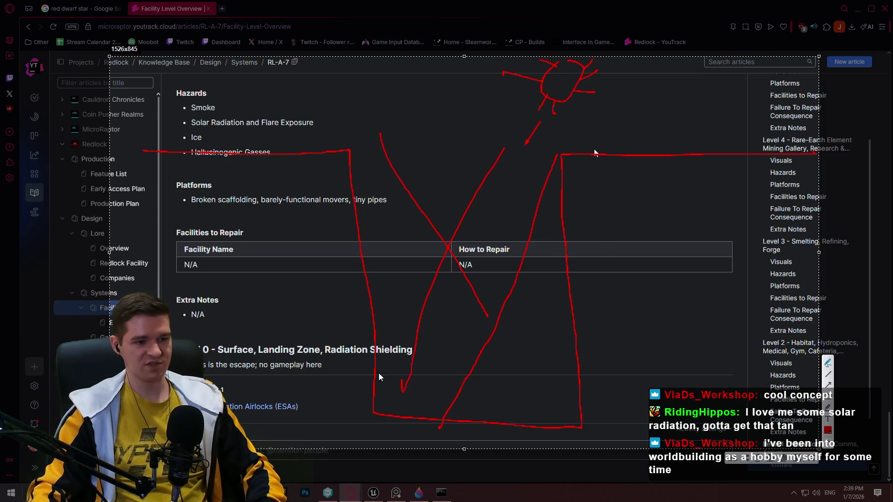
pyautogui.moveTo(351, 427); pyautogui.dragTo(376, 418)
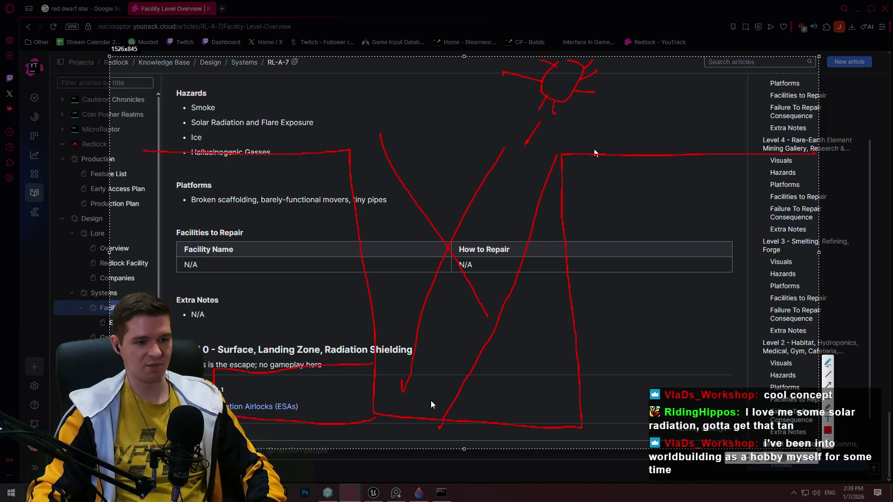
pyautogui.moveTo(319, 394); pyautogui.dragTo(364, 382)
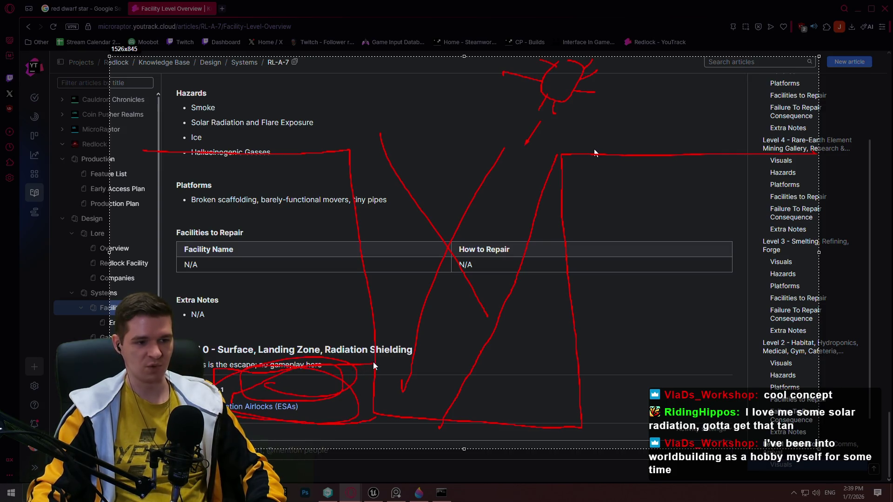
pyautogui.moveTo(421, 344)
pyautogui.mouseDown()
pyautogui.moveTo(477, 314)
pyautogui.moveTo(484, 322)
pyautogui.moveTo(524, 294)
pyautogui.moveTo(626, 349)
pyautogui.mouseUp()
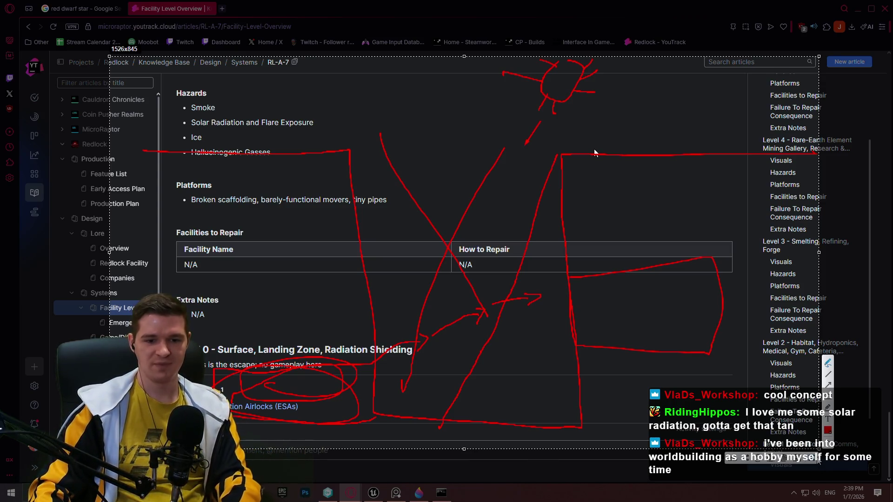
# Step: Discard the annotated capture, leaving the plain article
pyautogui.click(815, 460)
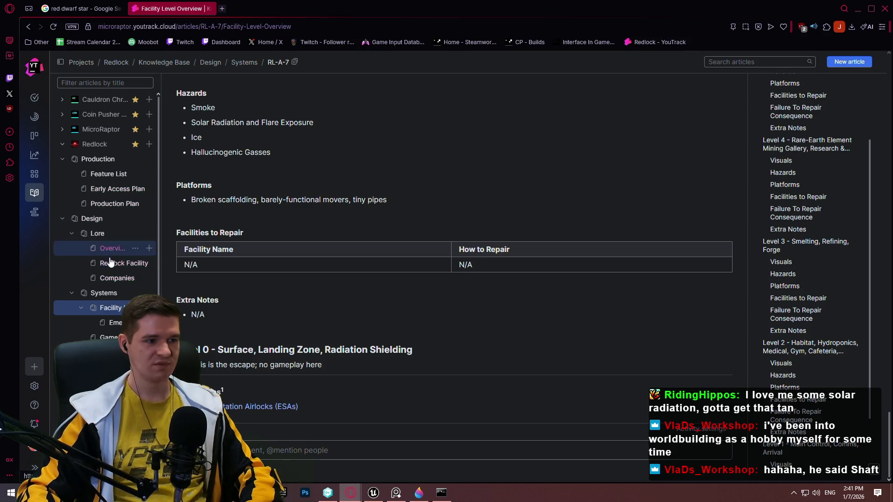
# Step: Open the Companies lore article in the knowledge base
pyautogui.click(112, 279)
# Step: Scroll the Companies article to the Exolith Extraction history and Inventions/Patents section
pyautogui.scroll(-5, 626, 294)
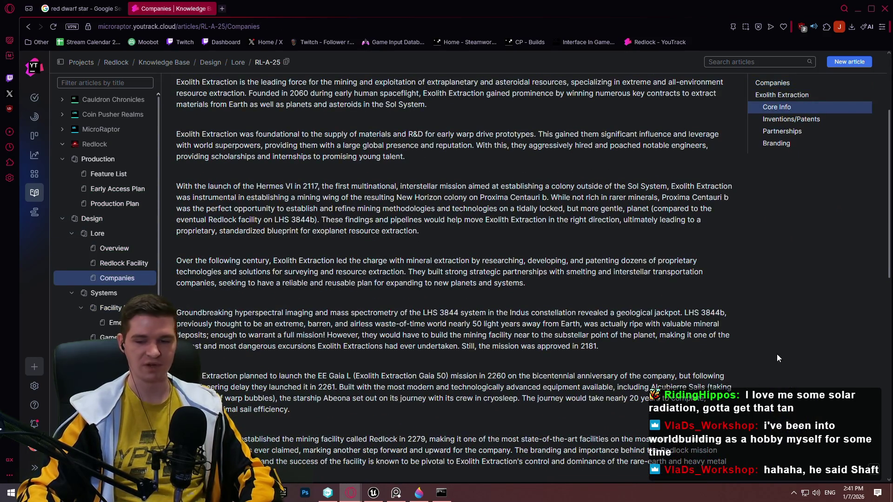
pyautogui.scroll(-1, 780, 363)
pyautogui.scroll(2, 438, 87)
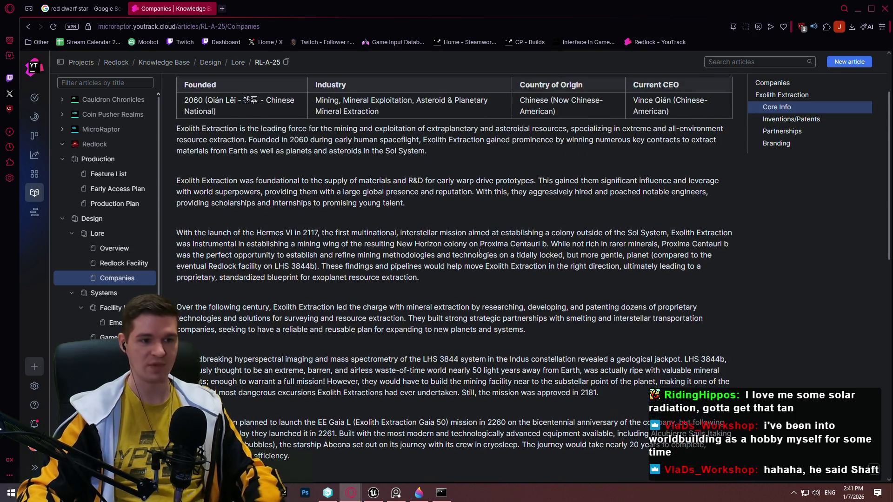
pyautogui.scroll(-1, 593, 176)
pyautogui.scroll(1, 594, 176)
pyautogui.moveTo(272, 129); pyautogui.dragTo(452, 140)
pyautogui.scroll(-4, 337, 224)
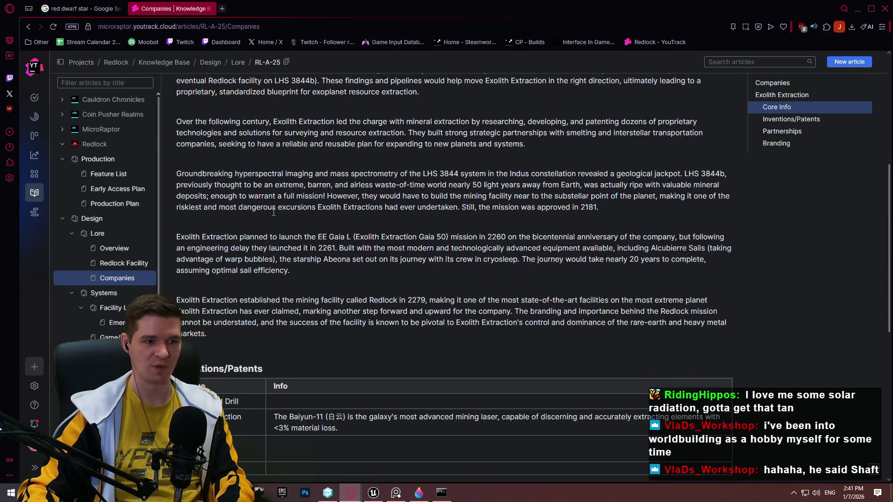
# Step: Highlight a passage of the Exolith Extraction info, then return to the level editor
pyautogui.moveTo(207, 333); pyautogui.dragTo(231, 259)
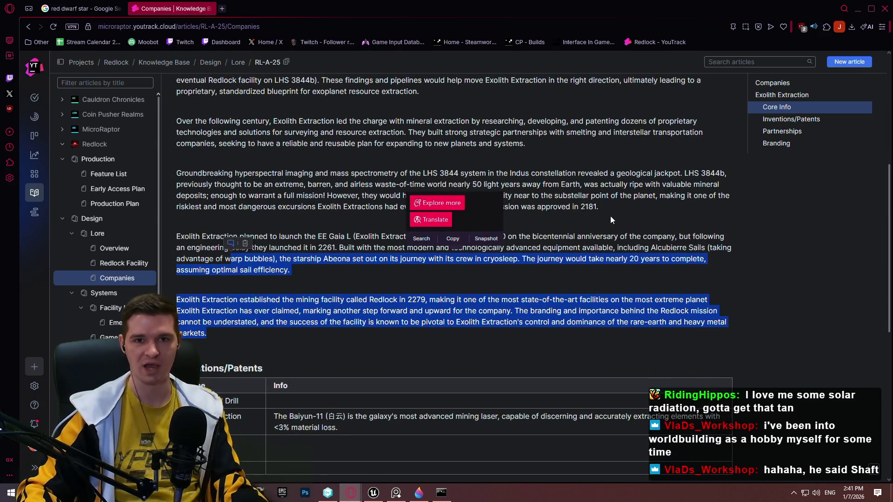
pyautogui.click(679, 280)
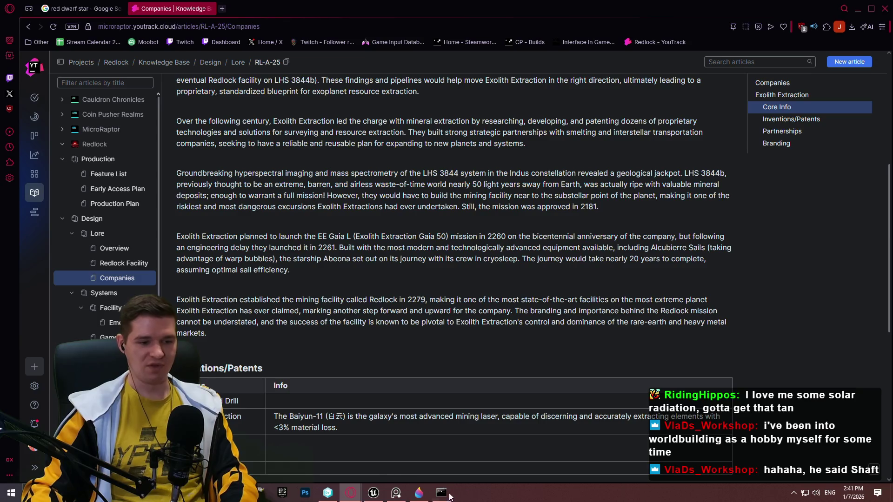
pyautogui.click(374, 493)
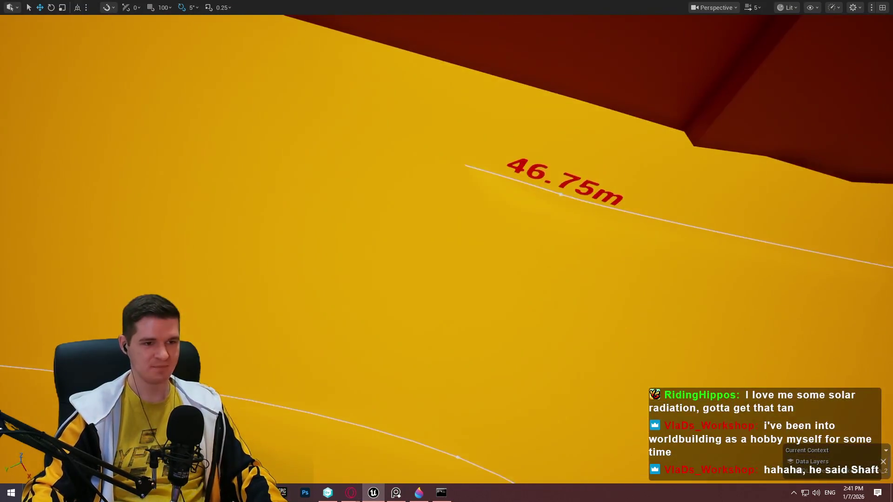
# Step: Select the lava-floor spline and pull its points left and up to lengthen the path
pyautogui.click(563, 199)
pyautogui.scroll(-2, 446, 251)
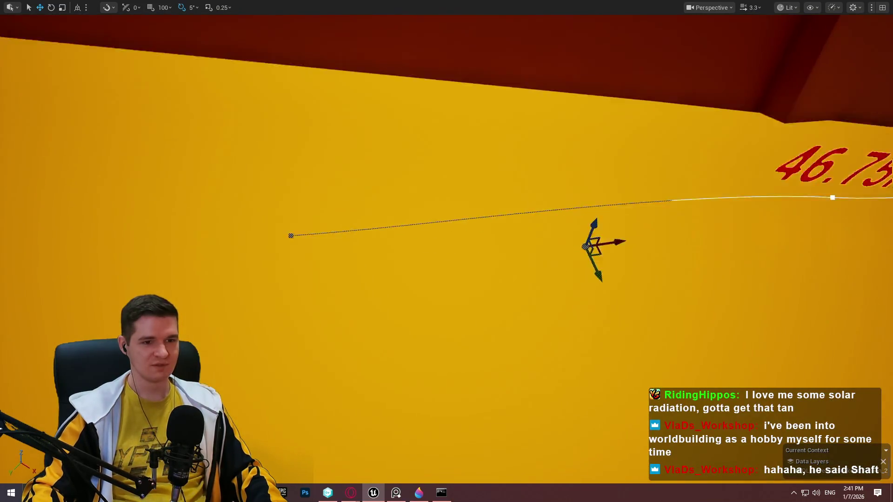
pyautogui.moveTo(383, 180); pyautogui.dragTo(383, 180)
pyautogui.click(389, 167)
pyautogui.moveTo(440, 204)
pyautogui.mouseDown()
pyautogui.moveTo(353, 198)
pyautogui.moveTo(303, 179)
pyautogui.moveTo(163, 174)
pyautogui.moveTo(144, 215)
pyautogui.moveTo(187, 196)
pyautogui.mouseUp()
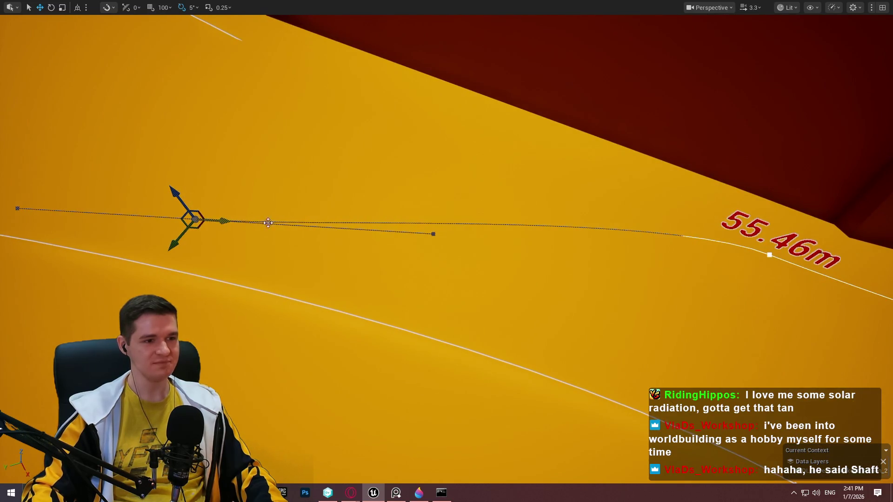
pyautogui.moveTo(773, 254)
pyautogui.mouseDown()
pyautogui.moveTo(535, 153)
pyautogui.moveTo(454, 134)
pyautogui.moveTo(448, 147)
pyautogui.moveTo(339, 150)
pyautogui.moveTo(336, 168)
pyautogui.moveTo(315, 179)
pyautogui.moveTo(253, 136)
pyautogui.moveTo(237, 101)
pyautogui.mouseUp()
# Step: Frame the spline's left end point and adjust its position to tune the length
pyautogui.click(196, 212)
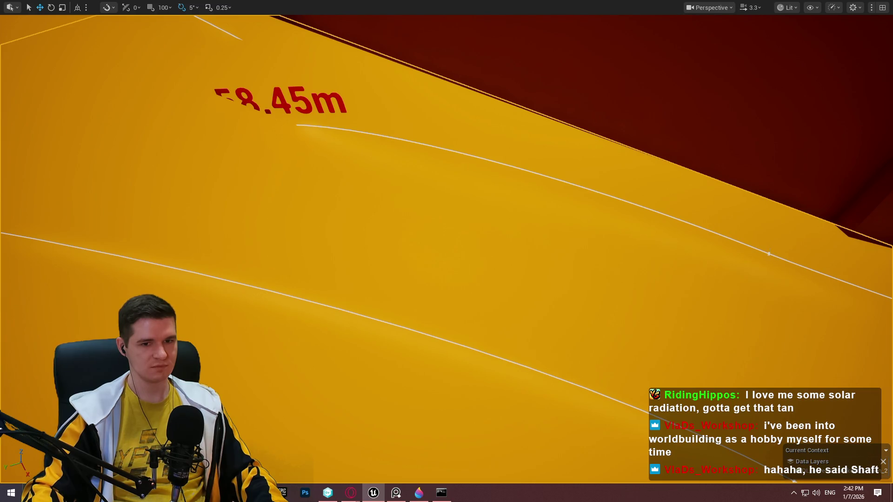
pyautogui.click(770, 254)
pyautogui.click(770, 254)
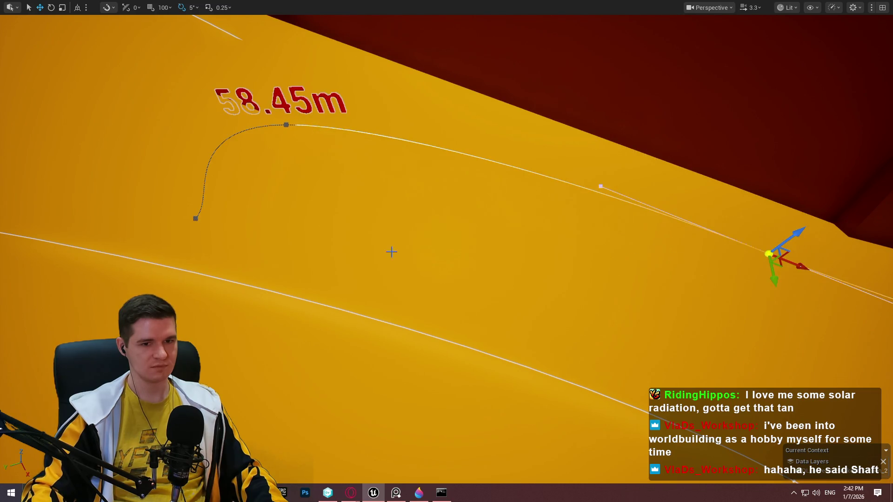
pyautogui.click(196, 218)
pyautogui.press('f')
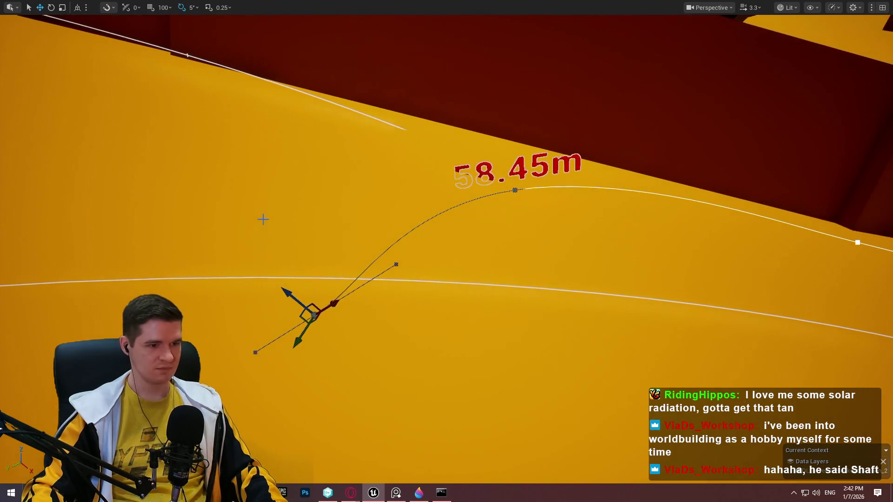
pyautogui.moveTo(306, 328)
pyautogui.mouseDown()
pyautogui.moveTo(114, 251)
pyautogui.moveTo(162, 261)
pyautogui.moveTo(163, 175)
pyautogui.mouseUp()
pyautogui.moveTo(133, 222)
pyautogui.mouseDown()
pyautogui.moveTo(292, 223)
pyautogui.moveTo(265, 228)
pyautogui.moveTo(252, 218)
pyautogui.mouseUp()
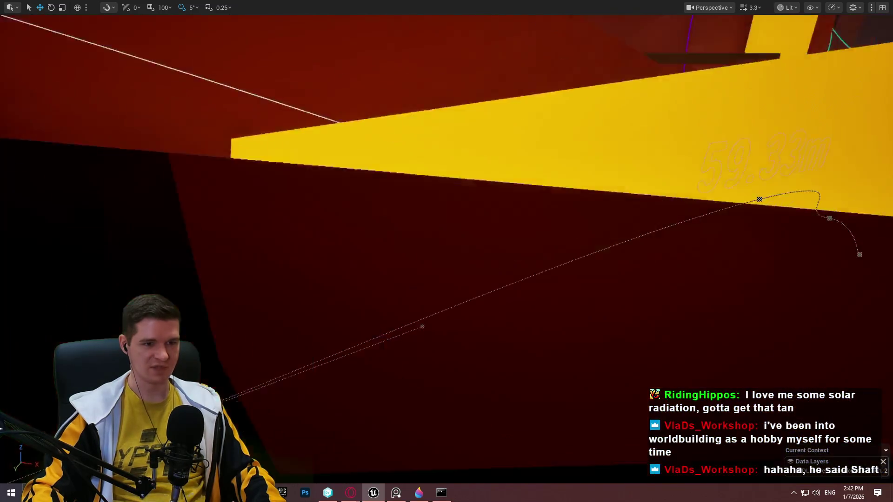
# Step: Drag a spline point right so the end curves toward the upper ledge, about 57.38 m
pyautogui.moveTo(260, 355); pyautogui.dragTo(260, 355)
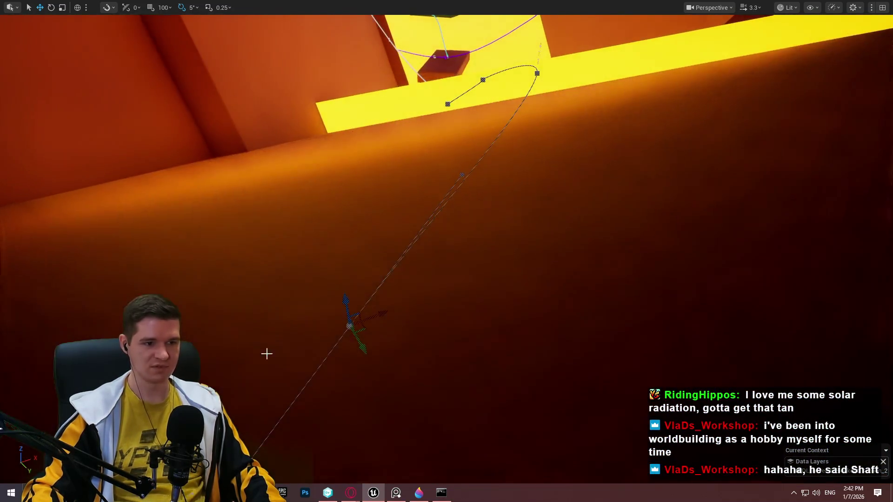
pyautogui.moveTo(363, 332)
pyautogui.mouseDown()
pyautogui.moveTo(622, 332)
pyautogui.moveTo(505, 302)
pyautogui.moveTo(482, 196)
pyautogui.moveTo(493, 205)
pyautogui.moveTo(484, 148)
pyautogui.moveTo(469, 121)
pyautogui.moveTo(563, 199)
pyautogui.moveTo(357, 129)
pyautogui.moveTo(167, 196)
pyautogui.moveTo(176, 205)
pyautogui.moveTo(205, 195)
pyautogui.moveTo(233, 223)
pyautogui.moveTo(280, 212)
pyautogui.moveTo(568, 208)
pyautogui.mouseUp()
pyautogui.press('f')
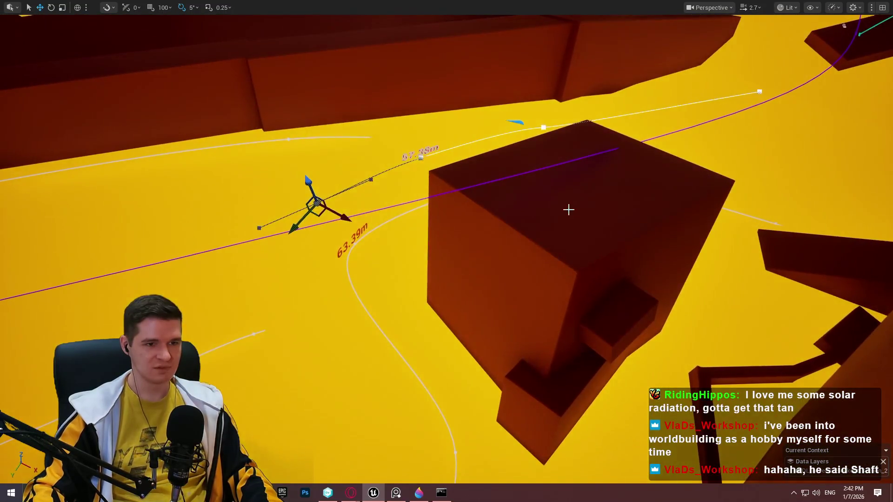
pyautogui.rightClick(568, 208)
# Step: Play from the cube ledge, running along the platforms and jumping to the red platform
pyautogui.click(626, 471)
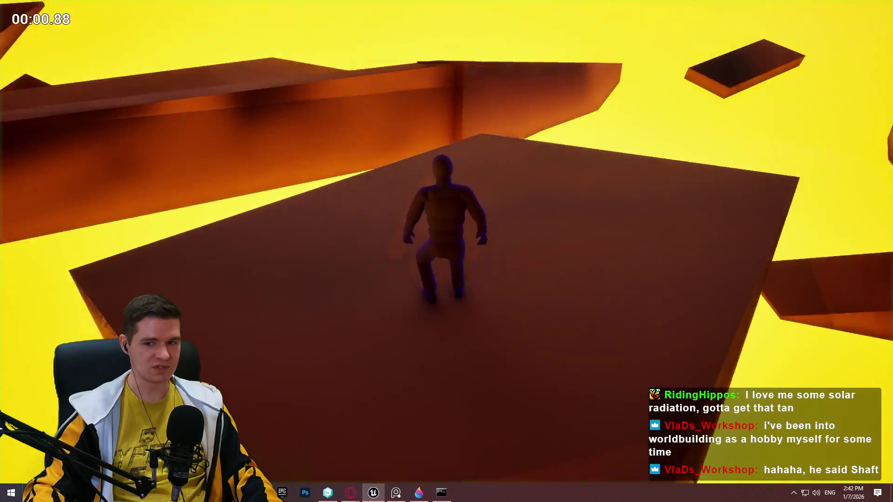
pyautogui.press('w')
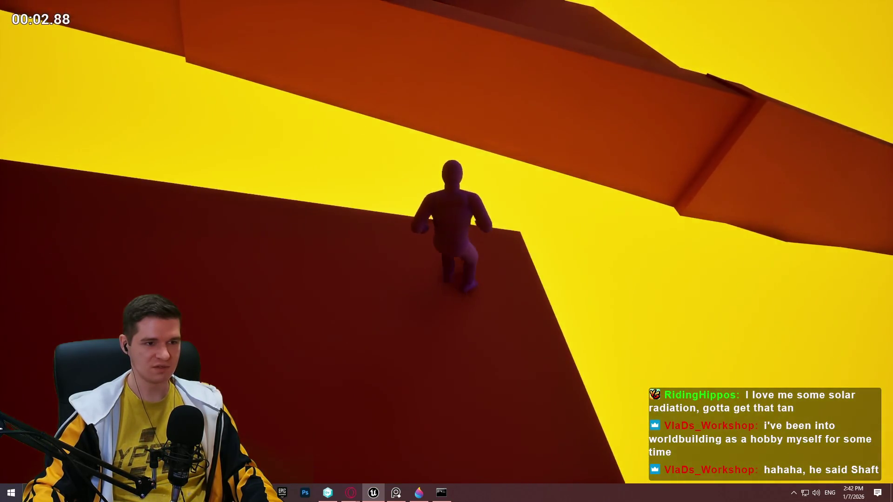
pyautogui.press('s')
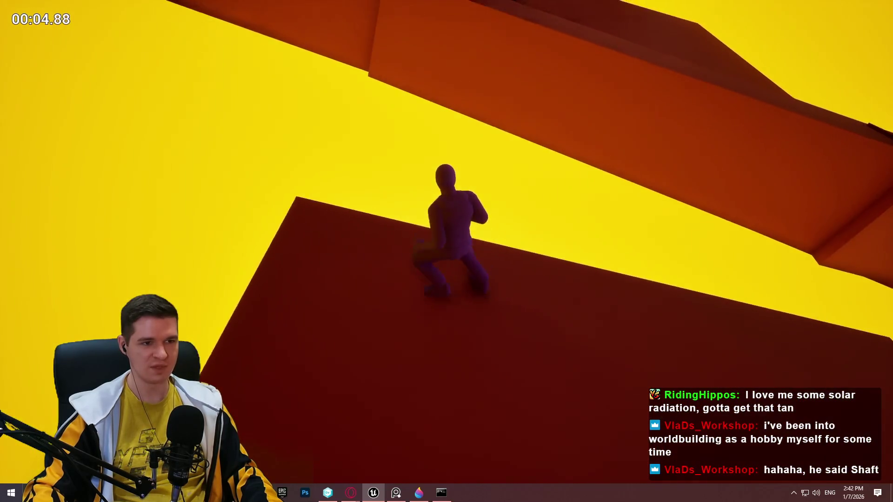
pyautogui.press('w')
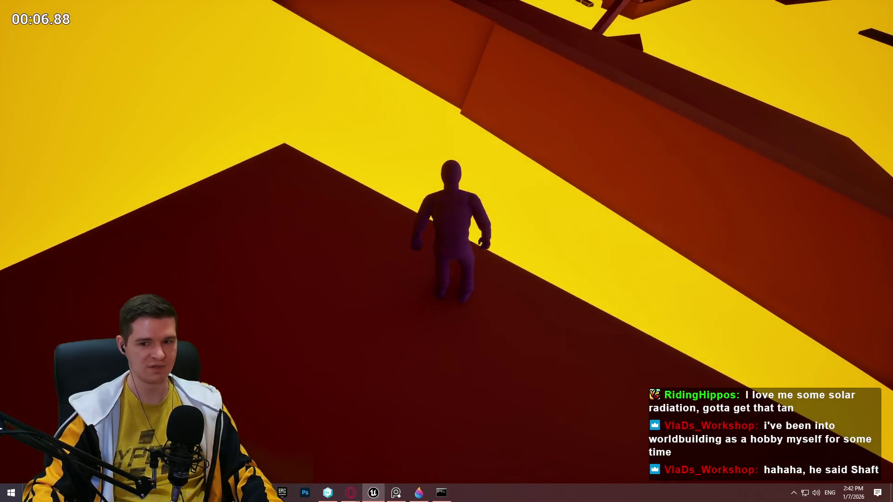
pyautogui.press('w')
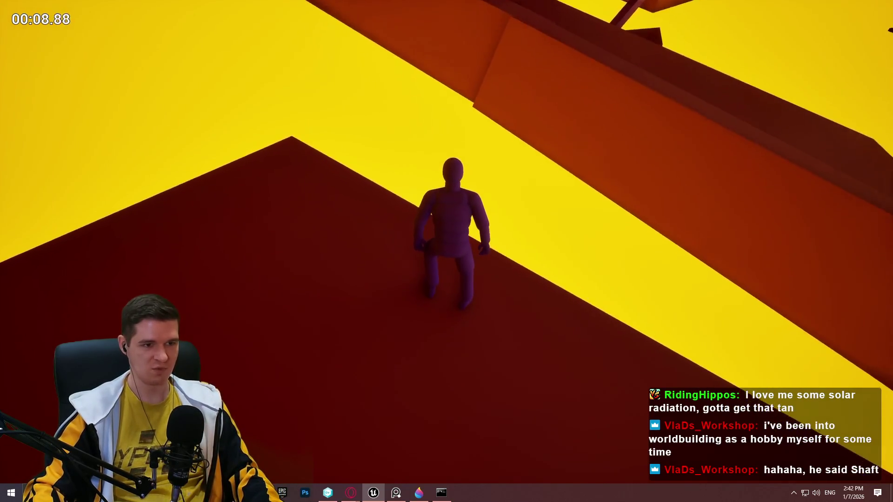
pyautogui.press('w')
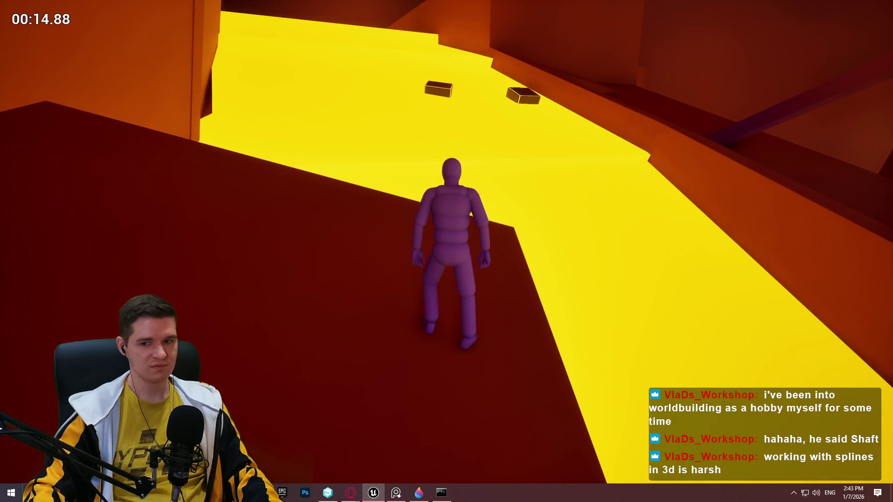
pyautogui.press('w')
pyautogui.press('w')
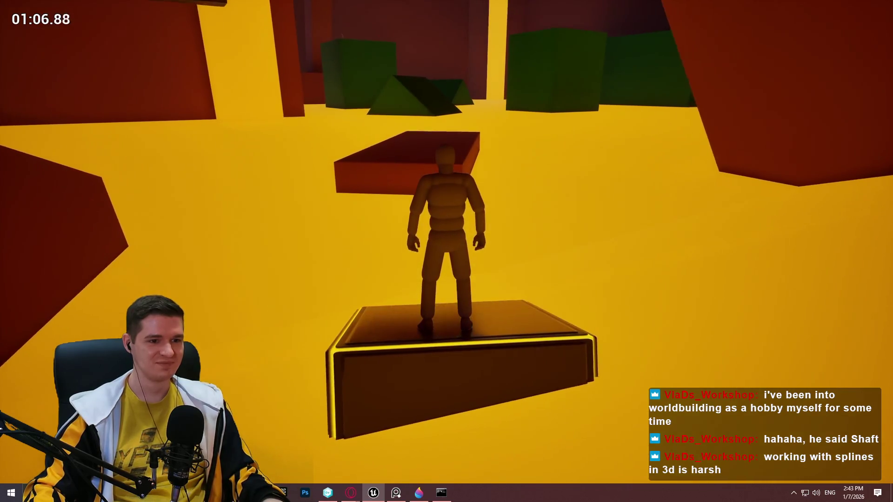
pyautogui.press('space')
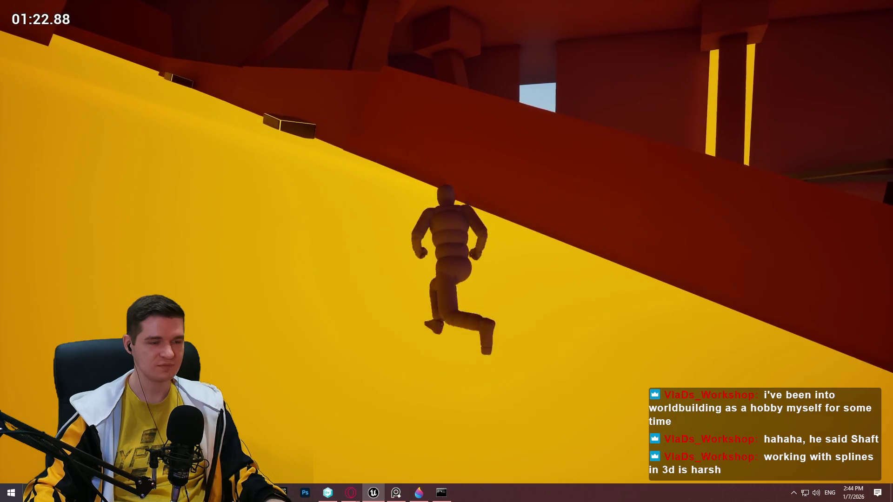
# Step: Stop the play session and toggle the immersive viewport with F11
pyautogui.press('Escape')
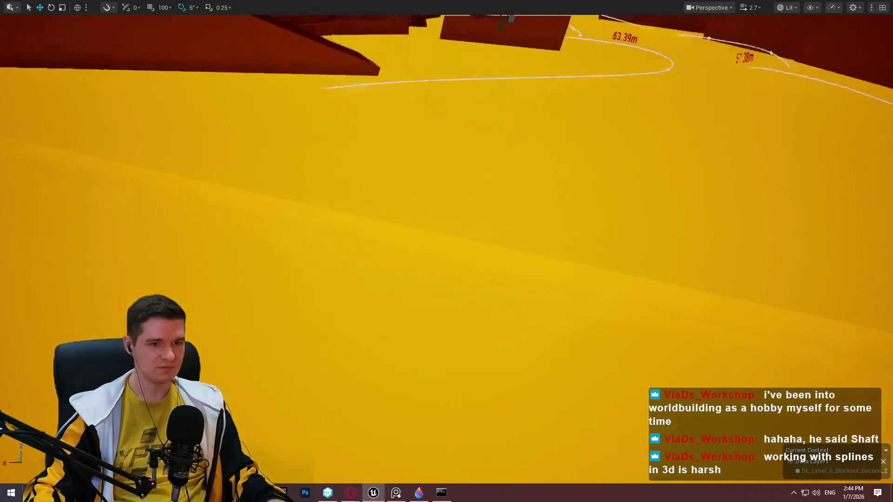
pyautogui.scroll(-5, 409, 362)
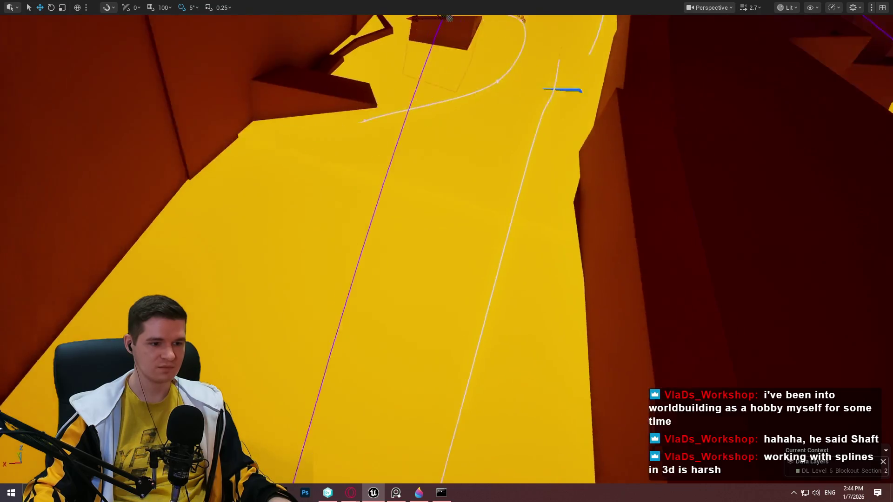
pyautogui.scroll(-2, 409, 362)
pyautogui.press('F11')
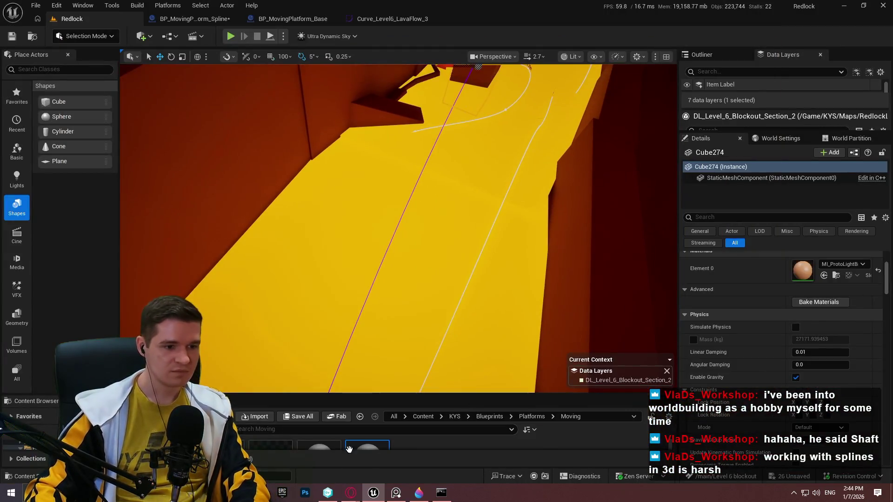
pyautogui.press('F11')
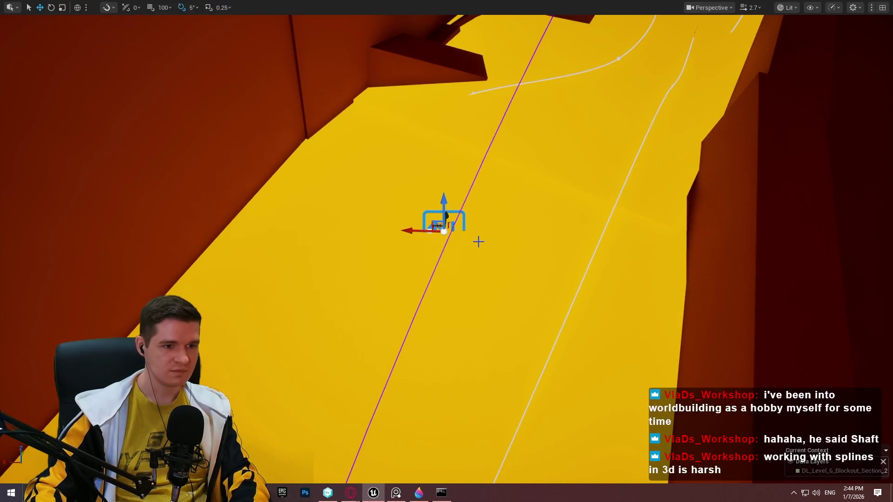
# Step: Set BP_MovingPlatform_Spline6's MovingPlatformID to Level6_LavaFlow_5, after checking Spline5's ID
pyautogui.press('F11')
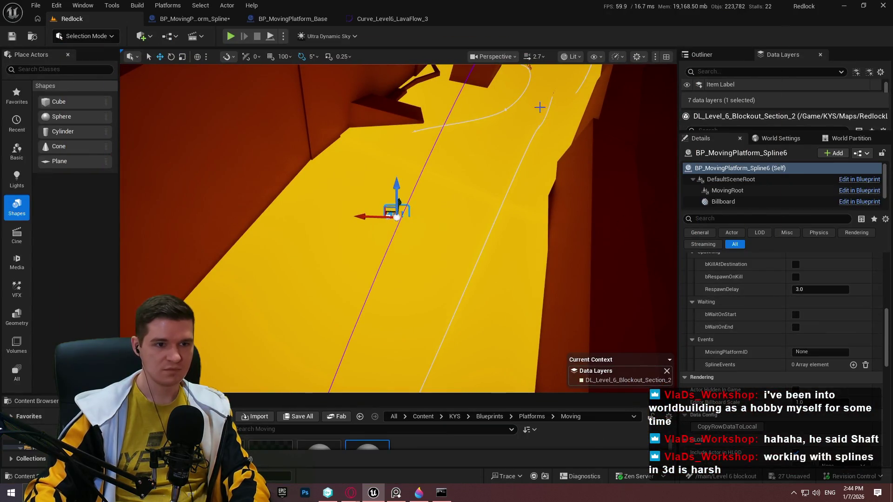
pyautogui.click(553, 97)
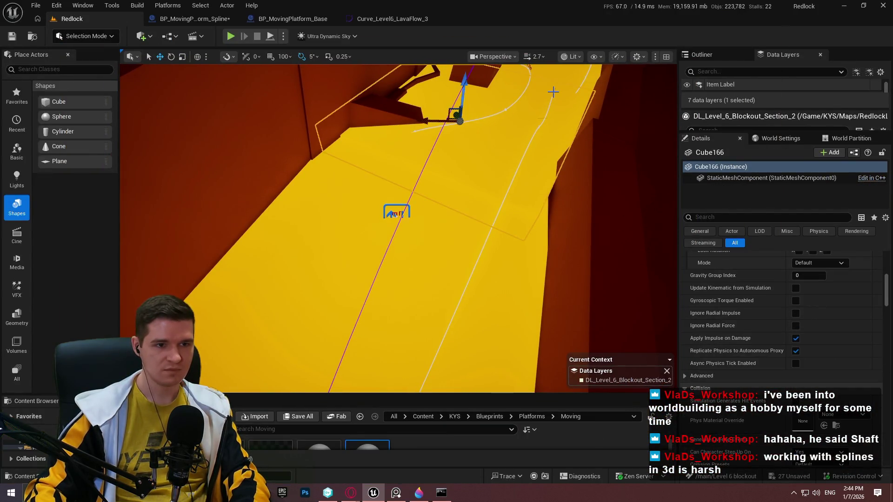
pyautogui.click(554, 92)
pyautogui.scroll(-3, 819, 276)
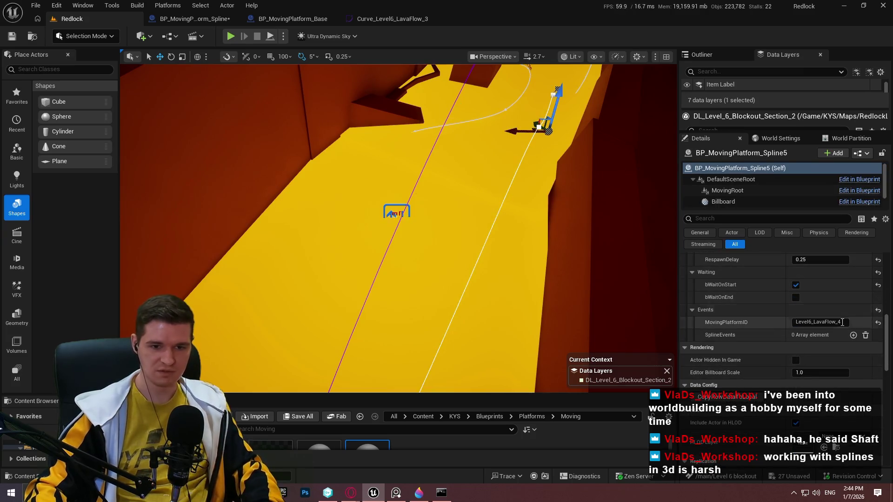
pyautogui.click(459, 235)
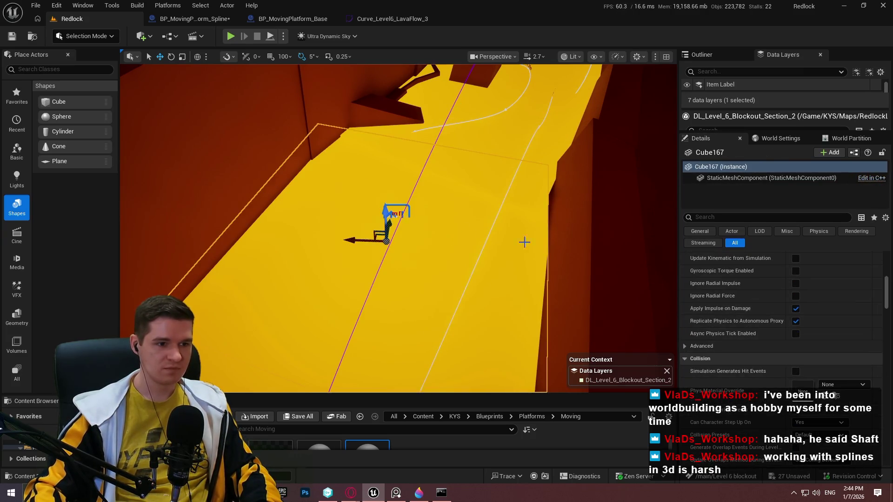
pyautogui.click(393, 215)
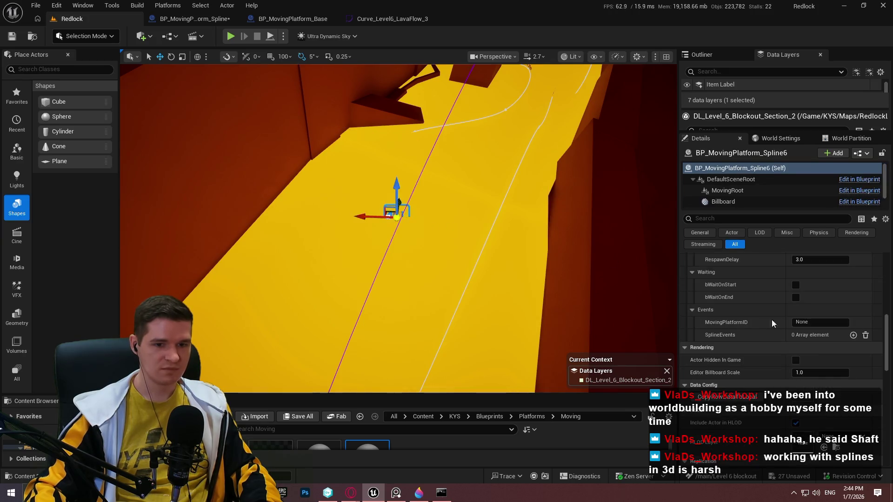
pyautogui.click(823, 323)
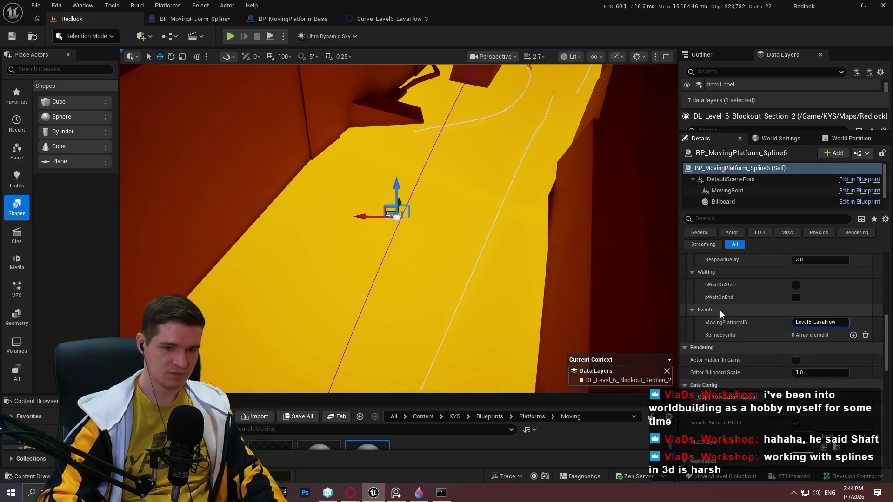
pyautogui.press('BackSpace')
pyautogui.write('5')
pyautogui.press('Return')
# Step: Toggle the platform's wait-at-start, destroy-at-destination and respawn options
pyautogui.moveTo(441, 200); pyautogui.dragTo(628, 102)
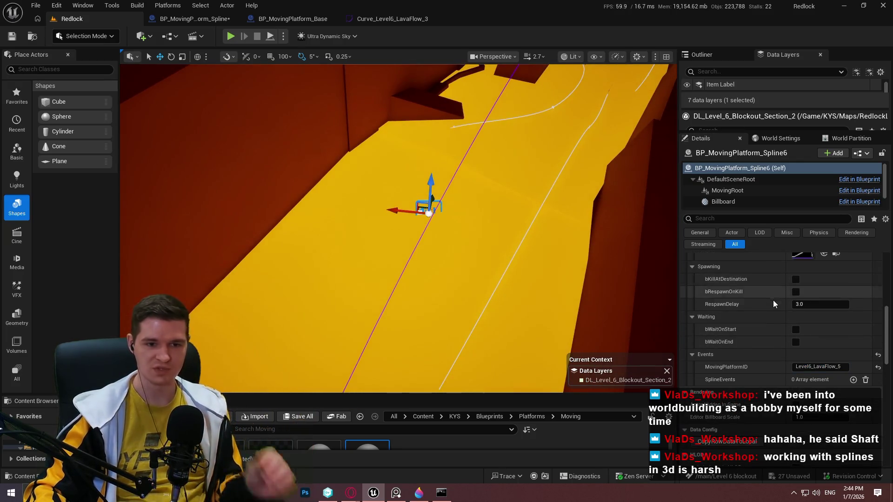
pyautogui.scroll(1, 773, 300)
pyautogui.click(795, 329)
pyautogui.click(796, 280)
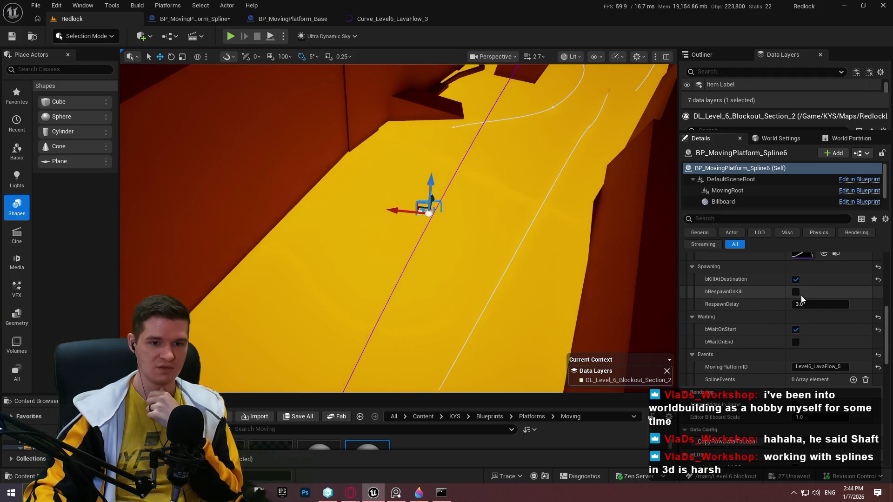
pyautogui.click(796, 293)
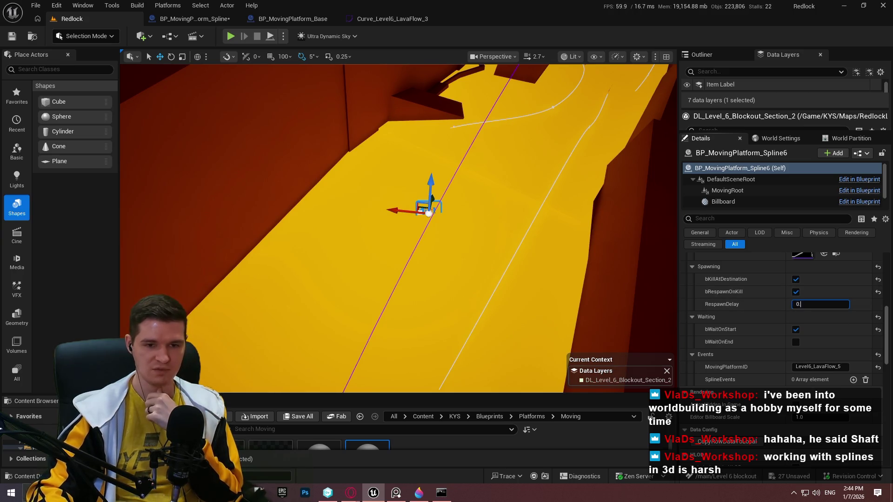
pyautogui.write('.25')
# Step: Set MovementCurve to Curve_MovingPlatform_Smoothed and rotation type to FollowSplineDirectly
pyautogui.scroll(4, 762, 297)
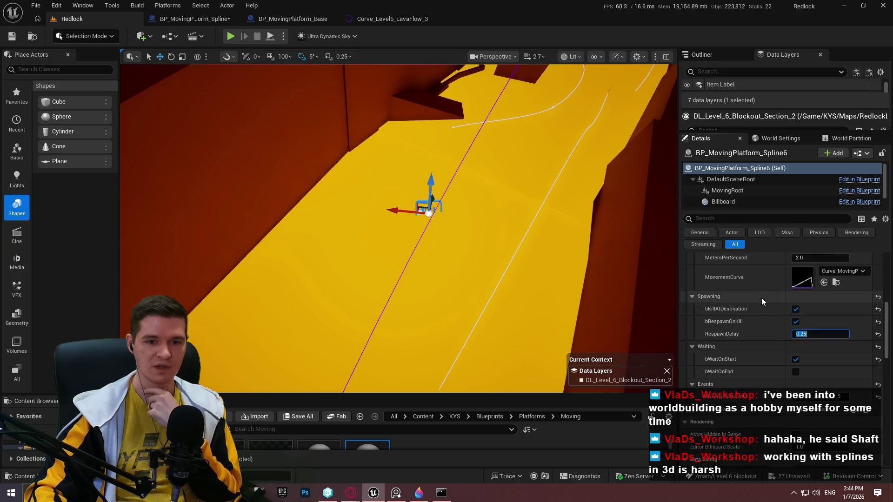
pyautogui.click(844, 331)
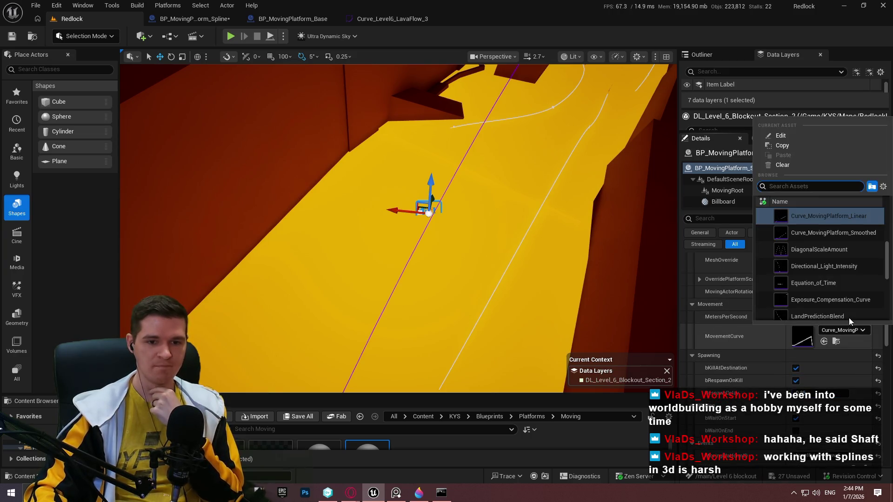
pyautogui.click(845, 243)
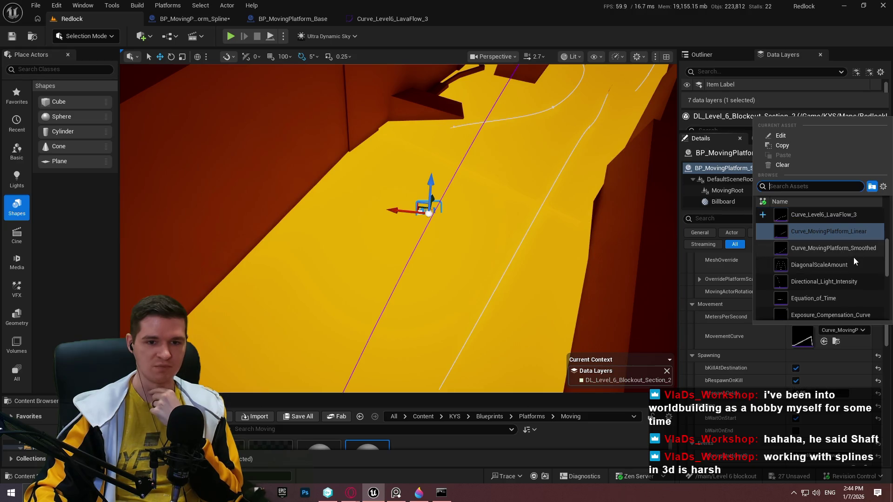
pyautogui.scroll(3, 777, 331)
pyautogui.click(799, 339)
pyautogui.click(822, 365)
pyautogui.scroll(4, 760, 314)
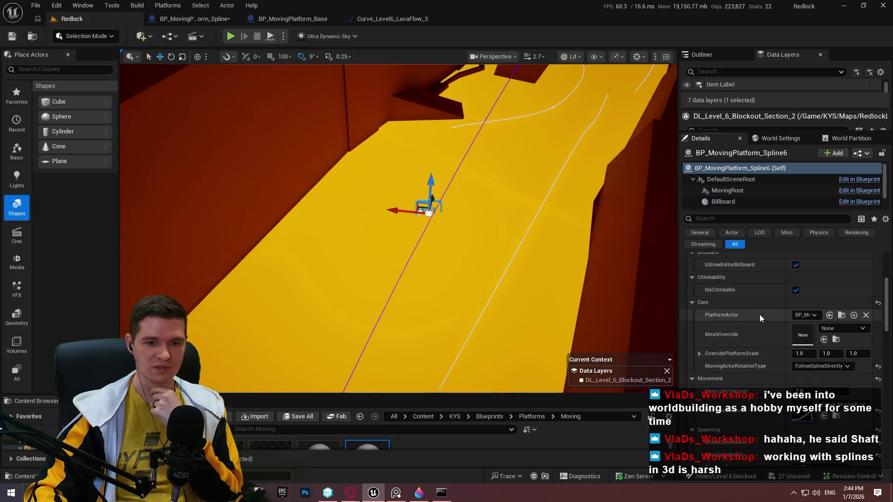
pyautogui.scroll(-9, 765, 328)
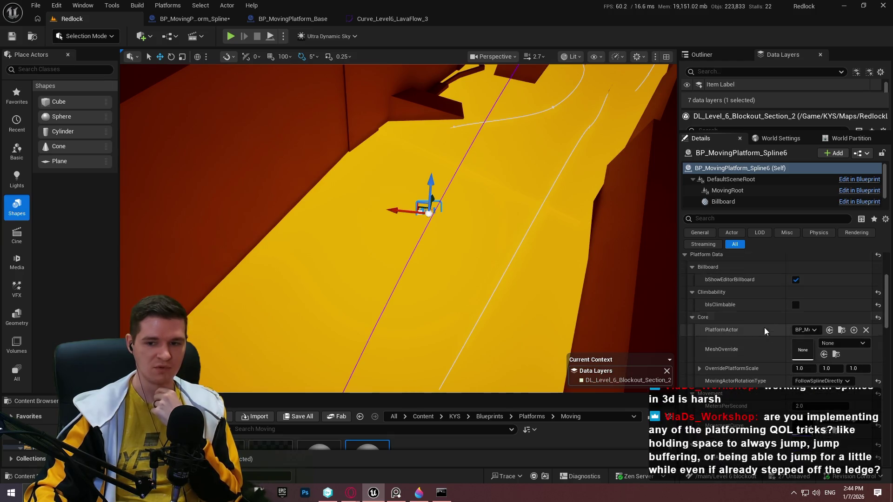
pyautogui.scroll(-2, 780, 347)
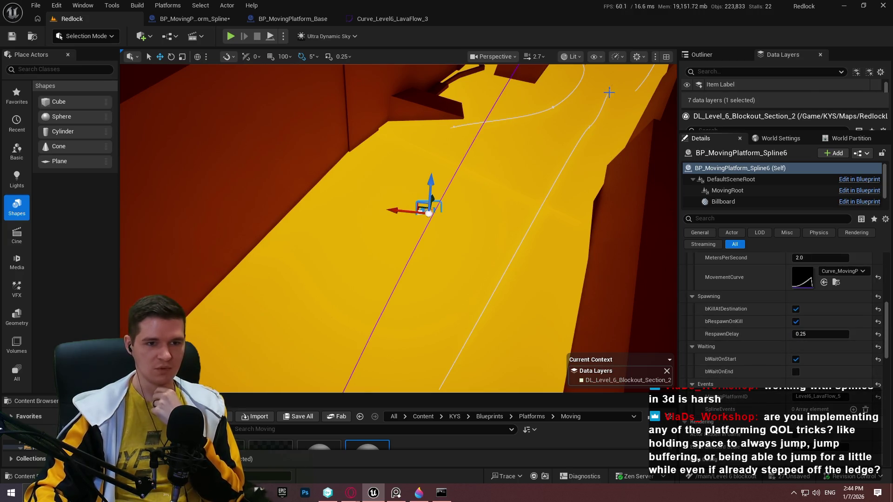
pyautogui.click(833, 398)
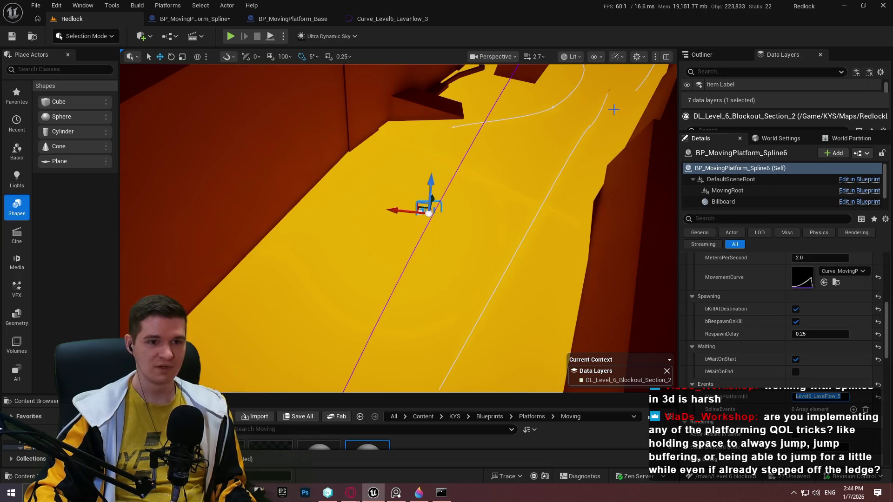
# Step: Frame BP_MovingPlatform_Spline5 and add a SplineEvents entry with child ID Level6_LavaFlow_5
pyautogui.click(608, 91)
pyautogui.press('f')
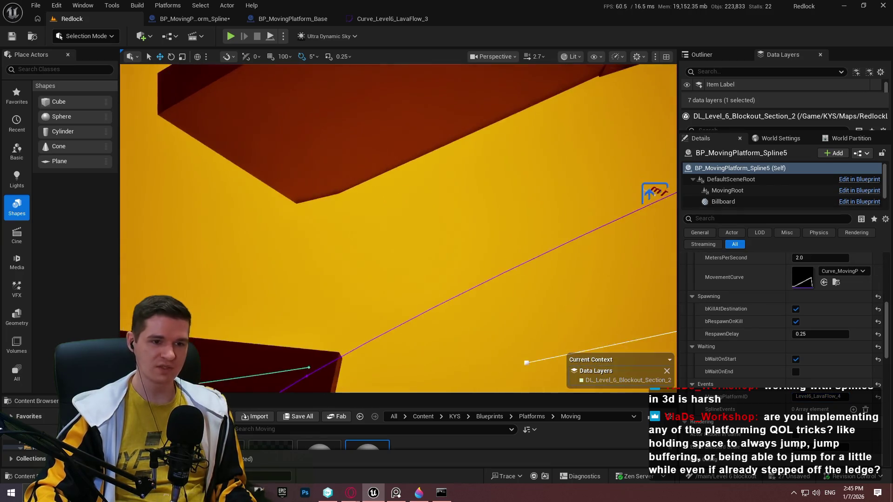
pyautogui.scroll(-2, 512, 107)
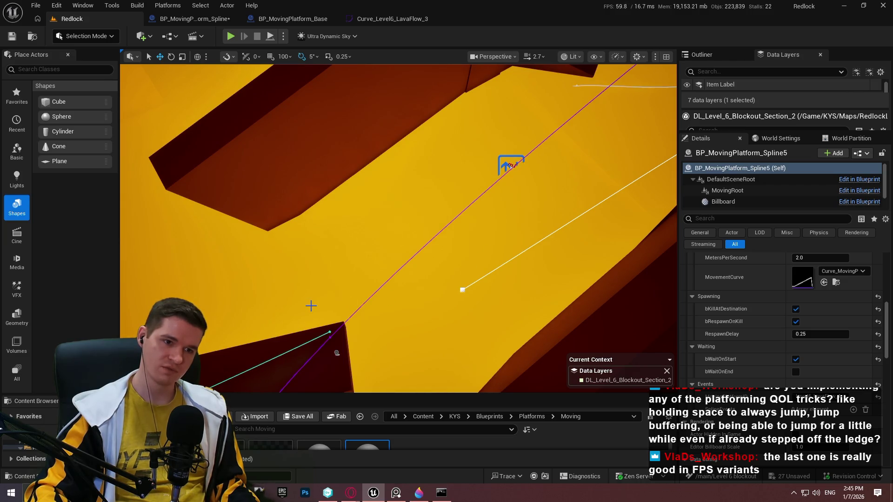
pyautogui.moveTo(315, 305); pyautogui.dragTo(300, 259)
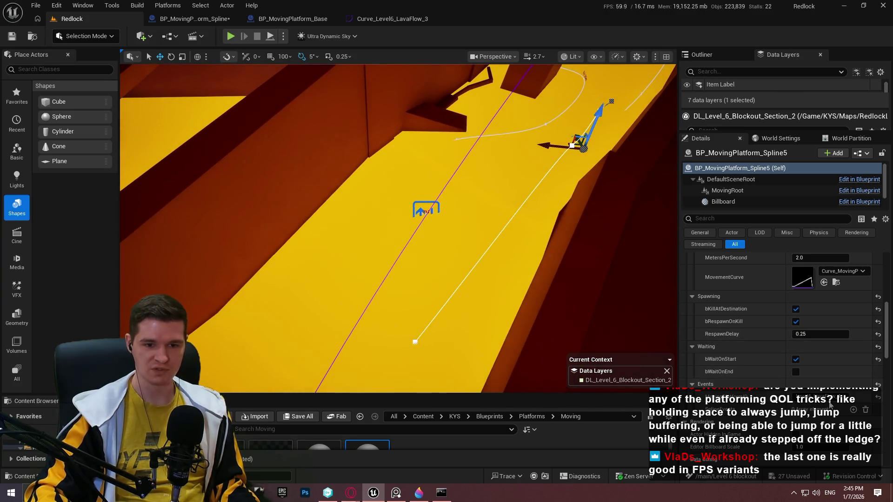
pyautogui.click(853, 410)
pyautogui.scroll(-3, 853, 412)
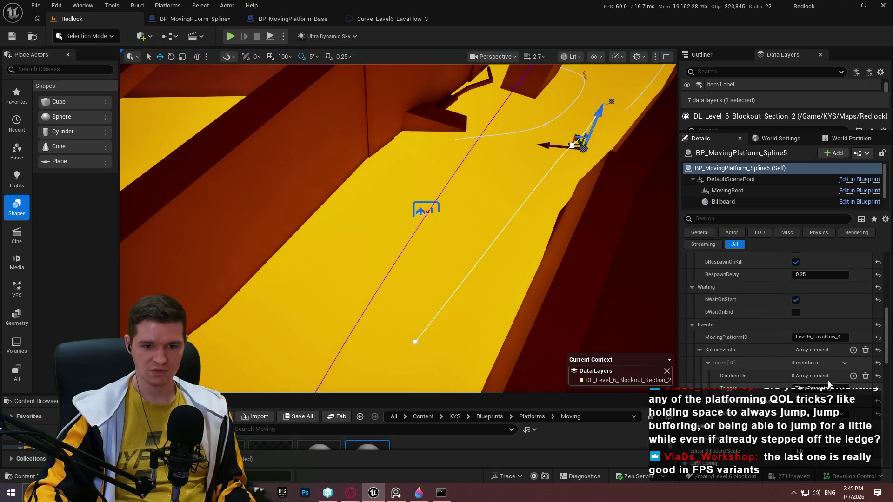
pyautogui.click(853, 376)
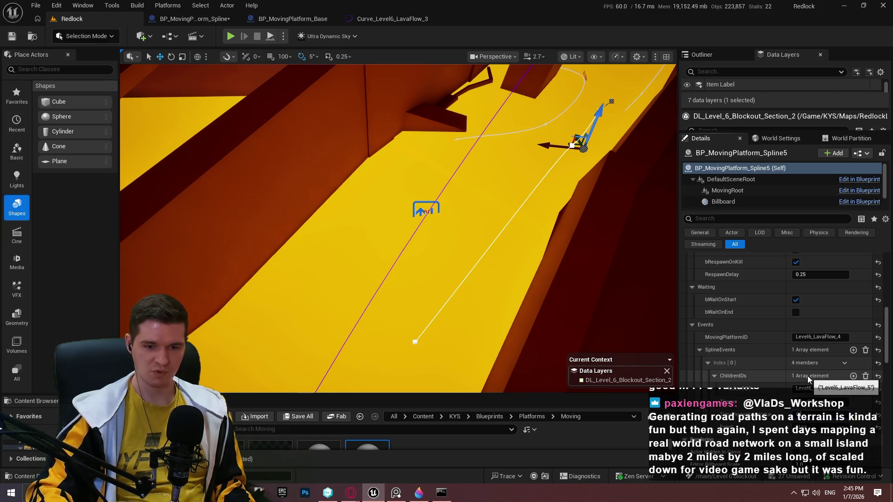
pyautogui.press('Return')
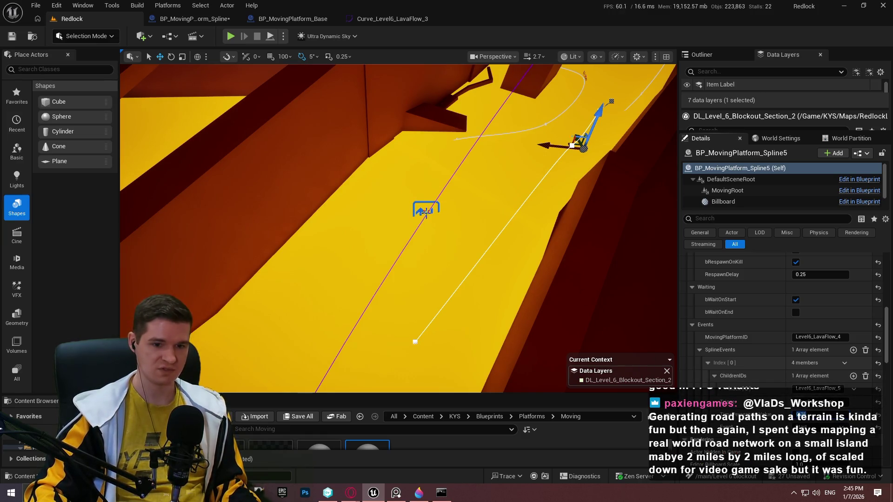
pyautogui.click(427, 210)
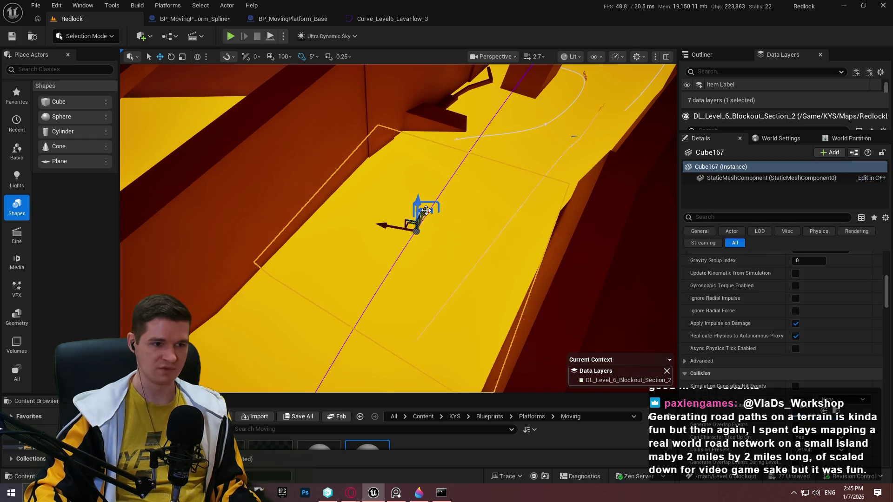
# Step: In immersive viewport, rotate the moving-platform actor to about -110°
pyautogui.press('F11')
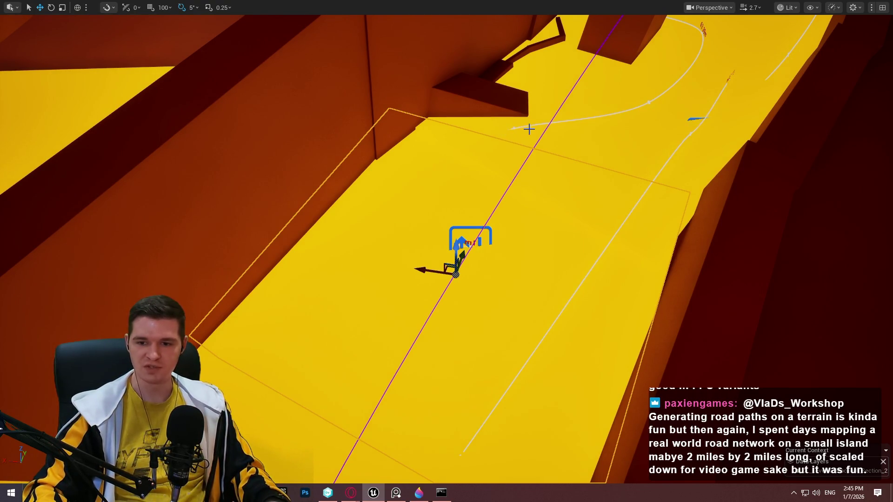
pyautogui.moveTo(546, 127)
pyautogui.mouseDown()
pyautogui.moveTo(493, 109)
pyautogui.moveTo(578, 147)
pyautogui.mouseUp()
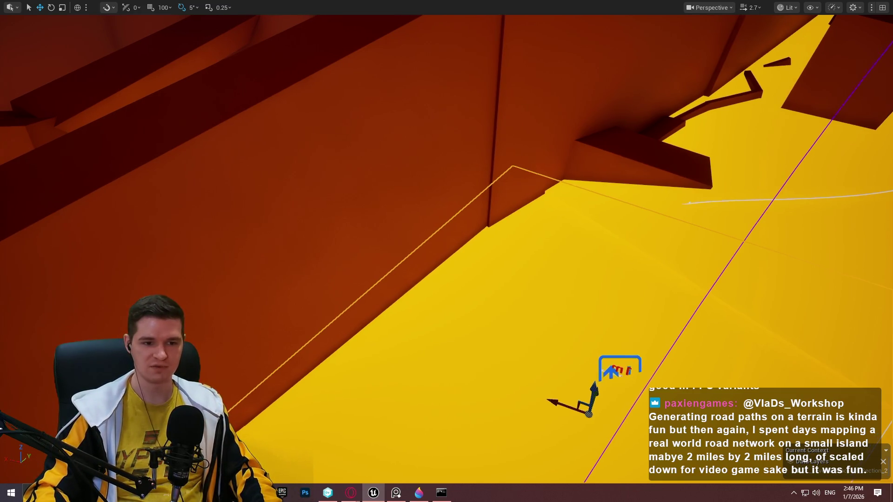
pyautogui.press('f')
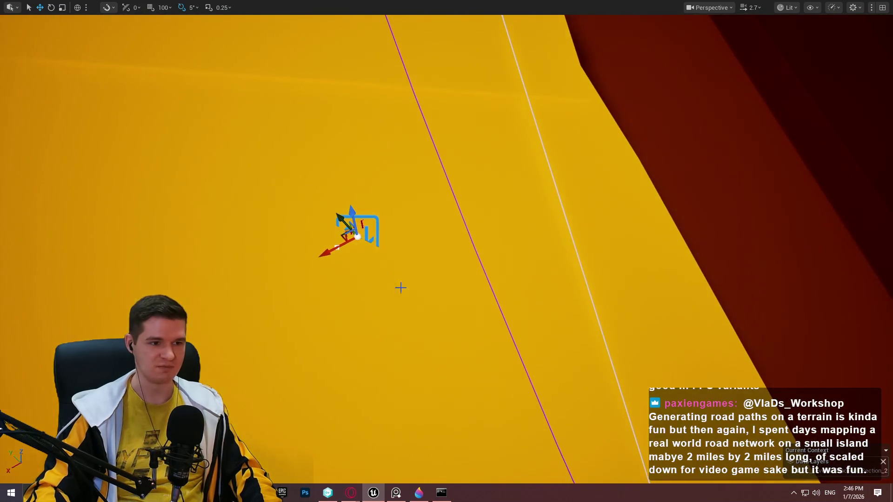
pyautogui.press('e')
pyautogui.moveTo(354, 275); pyautogui.dragTo(323, 259)
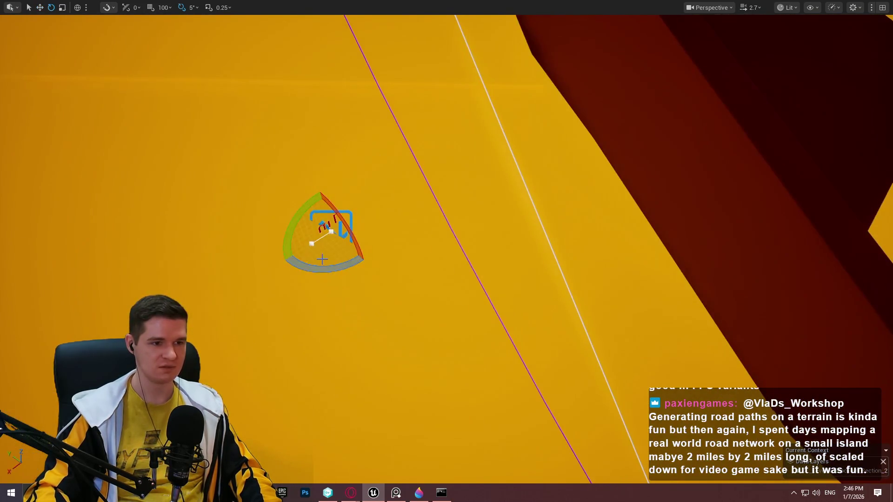
pyautogui.click(369, 232)
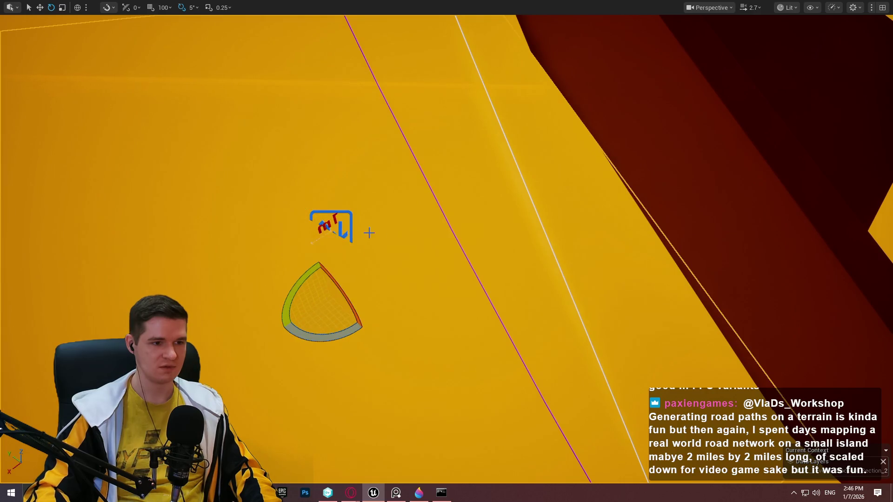
pyautogui.click(330, 232)
pyautogui.moveTo(331, 231); pyautogui.dragTo(333, 231)
# Step: Move the platform actor up and left across the lava floor
pyautogui.press('w')
pyautogui.press('f')
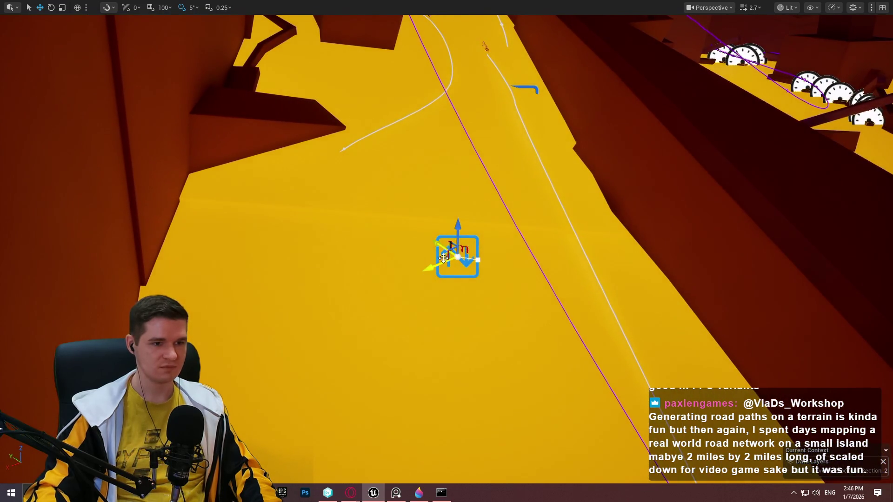
pyautogui.moveTo(443, 258)
pyautogui.mouseDown()
pyautogui.moveTo(222, 200)
pyautogui.moveTo(234, 224)
pyautogui.mouseUp()
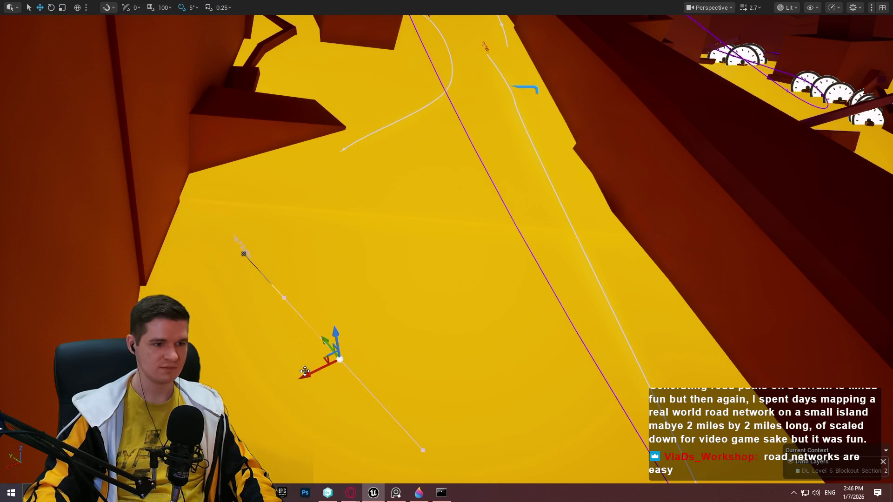
# Step: Extend the spline's 11.83 m end with a new point leftward, redoing a misplaced first attempt
pyautogui.moveTo(410, 342); pyautogui.dragTo(381, 353)
pyautogui.press('w')
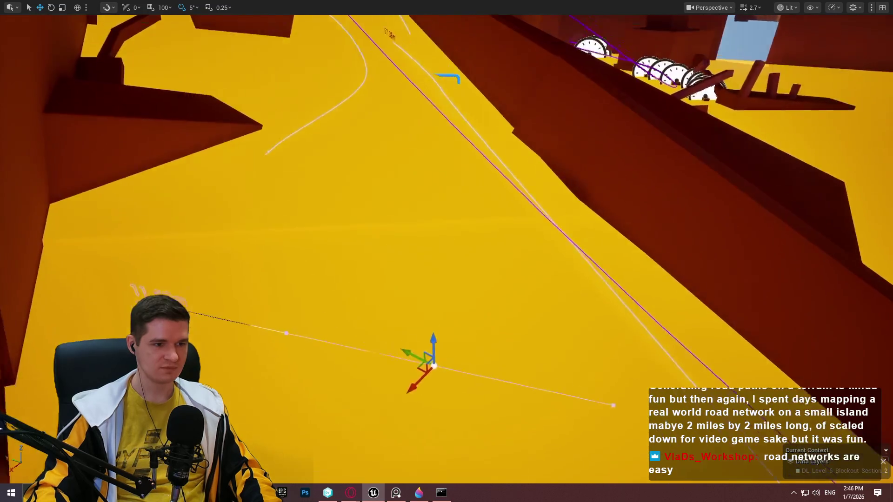
pyautogui.press('w')
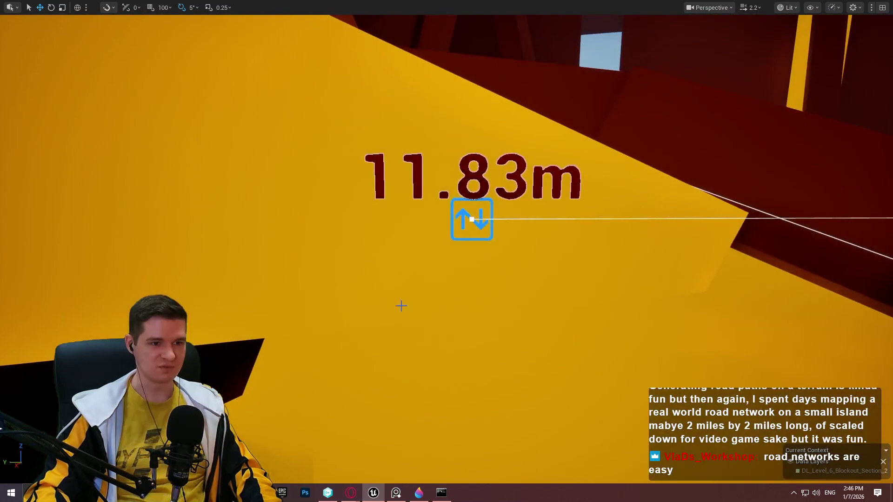
pyautogui.click(466, 219)
pyautogui.moveTo(465, 219)
pyautogui.mouseDown()
pyautogui.moveTo(269, 232)
pyautogui.moveTo(283, 235)
pyautogui.mouseUp()
pyautogui.hotkey('ctrl', 'z')
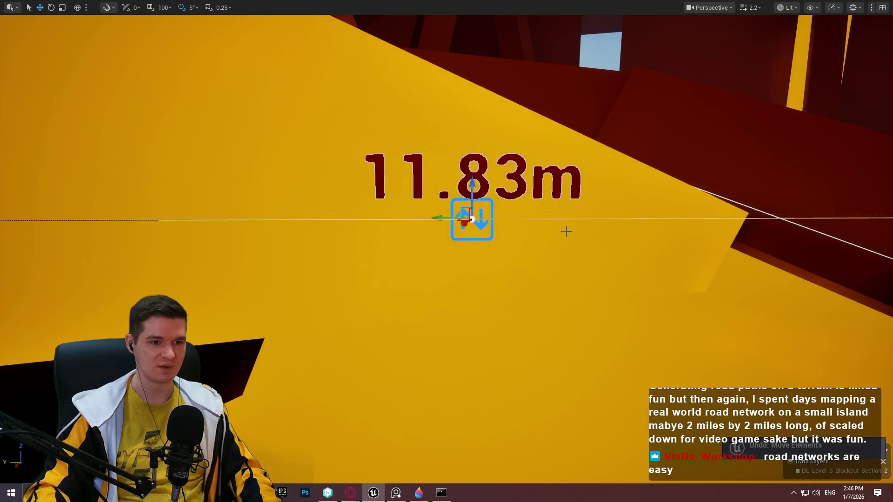
pyautogui.click(471, 219)
pyautogui.moveTo(470, 218)
pyautogui.mouseDown()
pyautogui.moveTo(175, 219)
pyautogui.moveTo(237, 228)
pyautogui.moveTo(561, 228)
pyautogui.moveTo(317, 209)
pyautogui.moveTo(350, 224)
pyautogui.mouseUp()
# Step: Add an end point curving down-right, stretching the spline to 21.66 m
pyautogui.moveTo(363, 193)
pyautogui.mouseDown()
pyautogui.moveTo(359, 157)
pyautogui.moveTo(267, 209)
pyautogui.moveTo(267, 219)
pyautogui.moveTo(353, 260)
pyautogui.moveTo(419, 218)
pyautogui.moveTo(410, 242)
pyautogui.moveTo(458, 261)
pyautogui.moveTo(549, 233)
pyautogui.moveTo(628, 246)
pyautogui.moveTo(749, 330)
pyautogui.moveTo(831, 322)
pyautogui.mouseUp()
pyautogui.hotkey('ctrl', 'z')
pyautogui.moveTo(771, 326)
pyautogui.mouseDown()
pyautogui.moveTo(648, 289)
pyautogui.moveTo(584, 291)
pyautogui.moveTo(576, 428)
pyautogui.moveTo(580, 373)
pyautogui.moveTo(512, 340)
pyautogui.mouseUp()
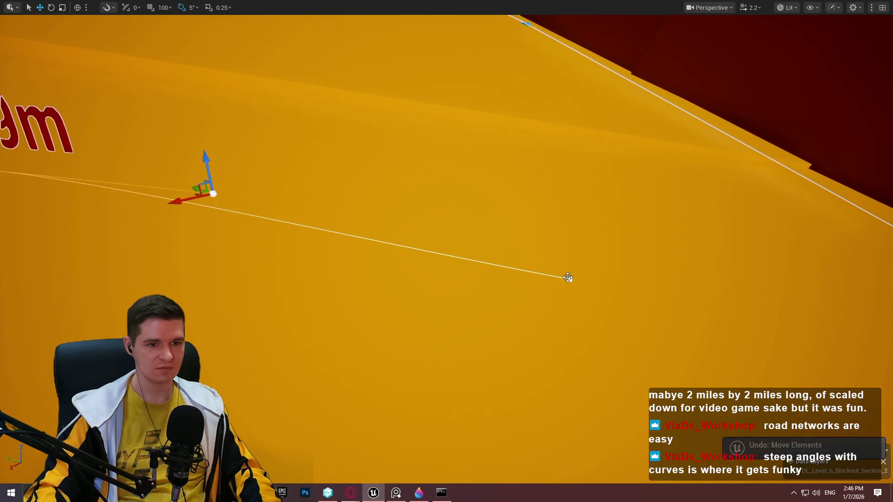
pyautogui.click(568, 278)
pyautogui.press('f')
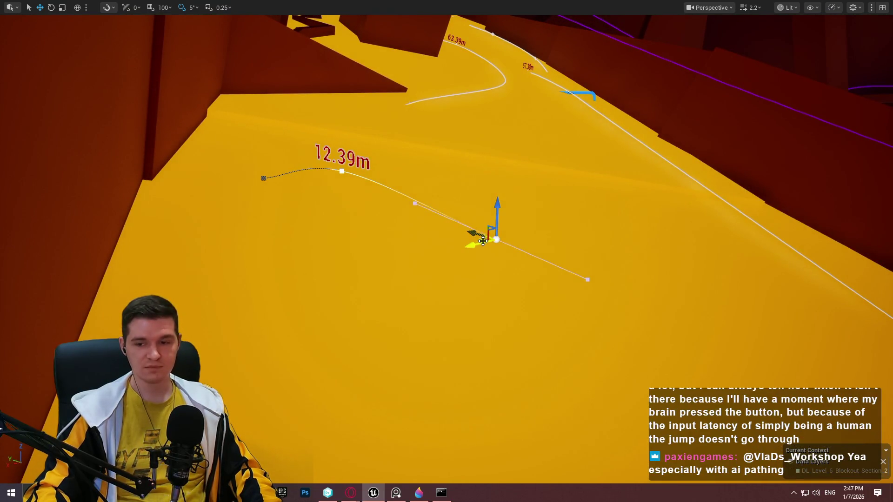
pyautogui.moveTo(483, 240); pyautogui.dragTo(562, 410)
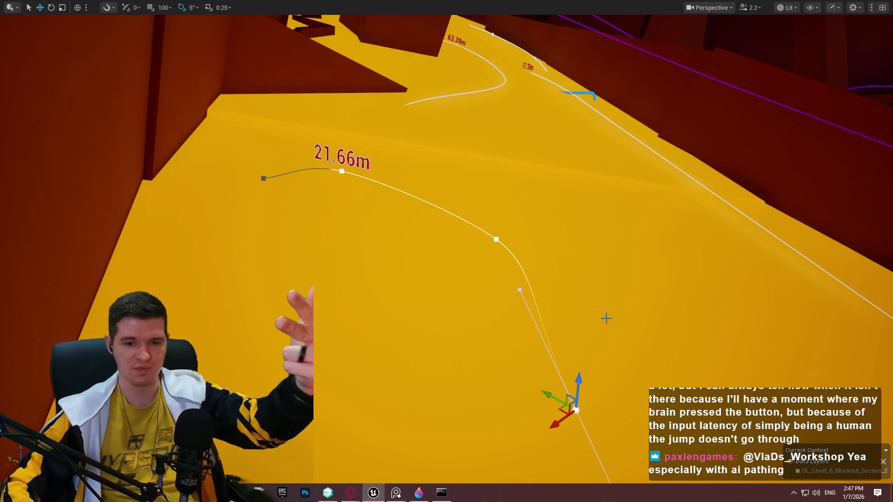
# Step: Open the Exosuit Upgrades & Abilities article and scroll to its Gliding Thrusters ability
pyautogui.moveTo(359, 480)
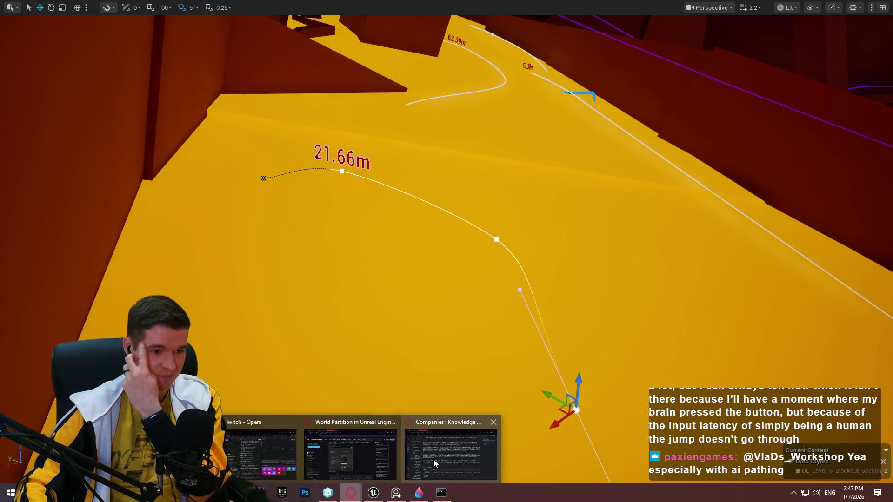
pyautogui.click(438, 455)
pyautogui.click(116, 355)
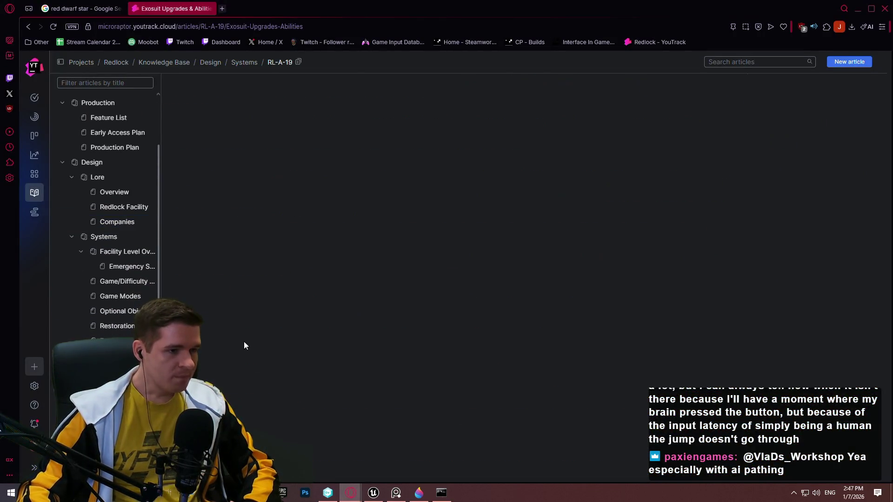
pyautogui.scroll(-3, 286, 246)
pyautogui.scroll(-5, 286, 246)
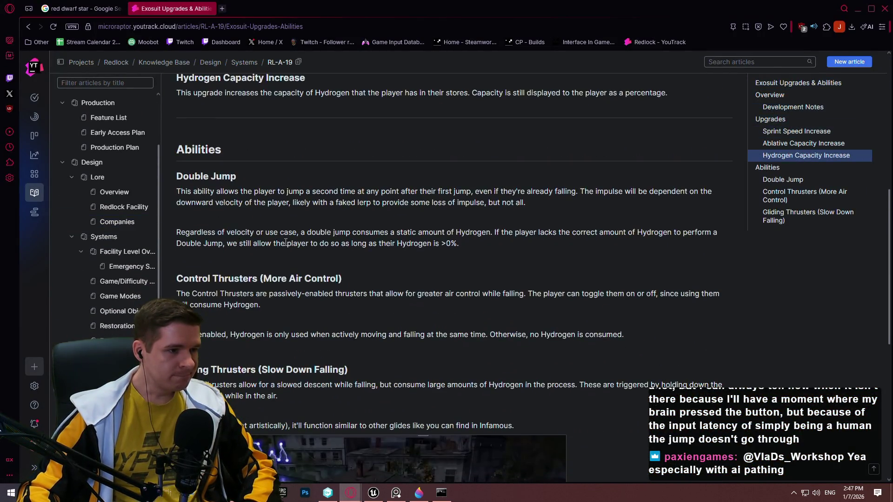
pyautogui.scroll(-1, 254, 240)
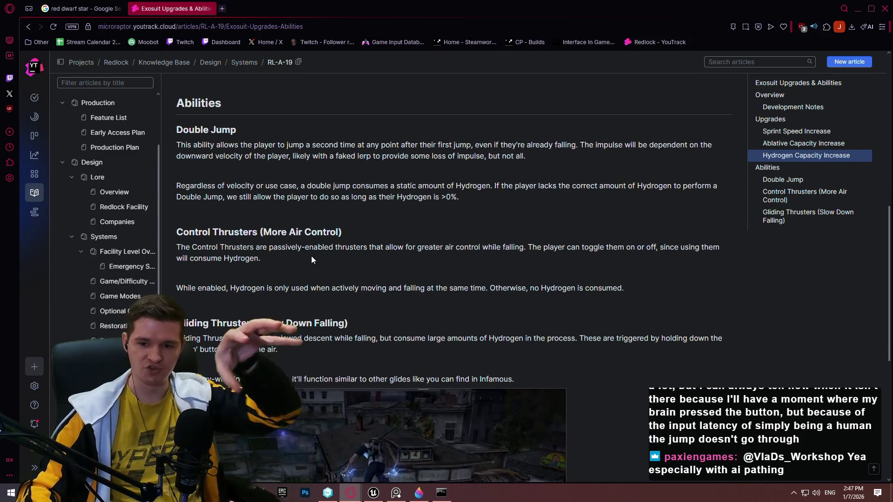
pyautogui.scroll(-3, 329, 258)
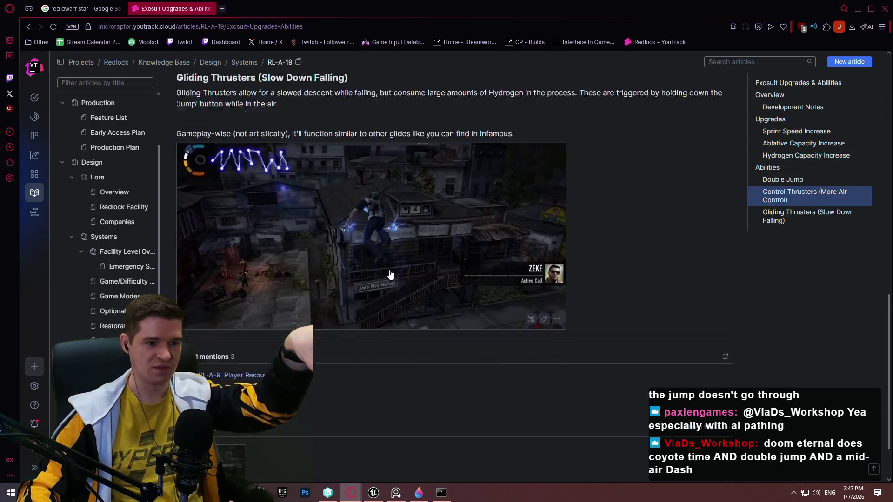
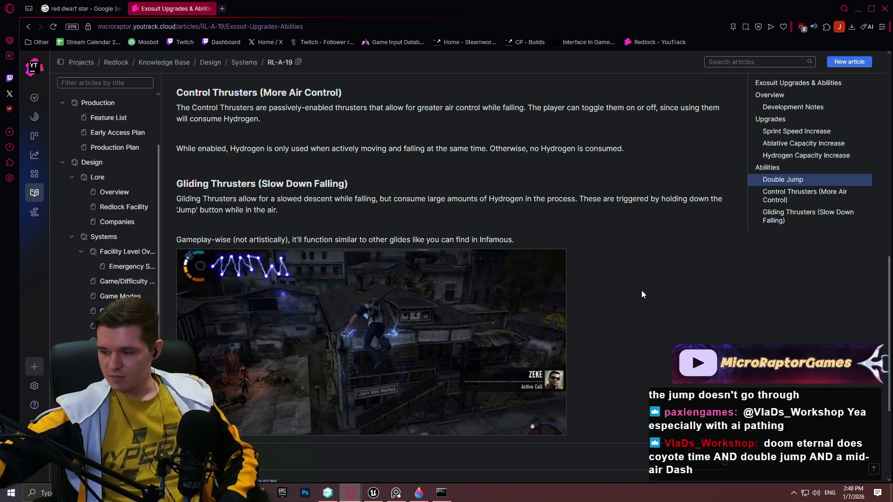
# Step: Leave the YouTrack article and return to the Unreal Engine blockout level viewport
pyautogui.click(373, 493)
pyautogui.press('w')
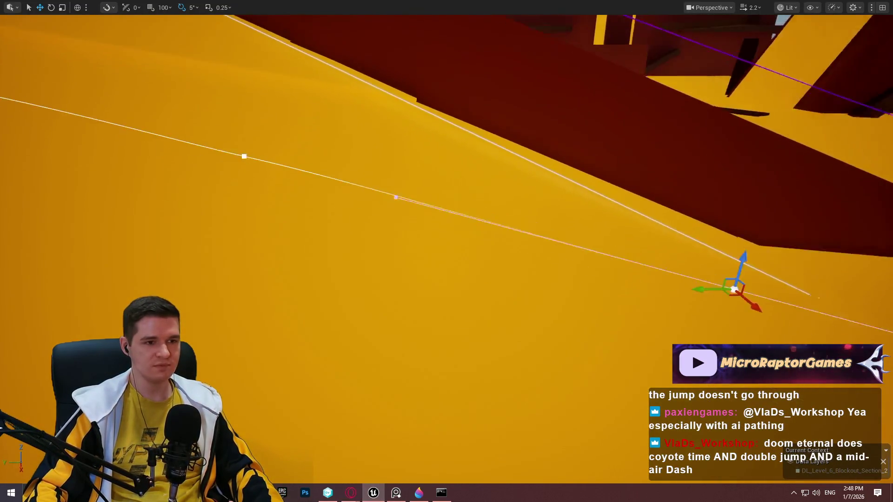
# Step: Drop the white spline point along Z, focus it, and fly around the nearby platforms
pyautogui.moveTo(588, 191); pyautogui.dragTo(564, 371)
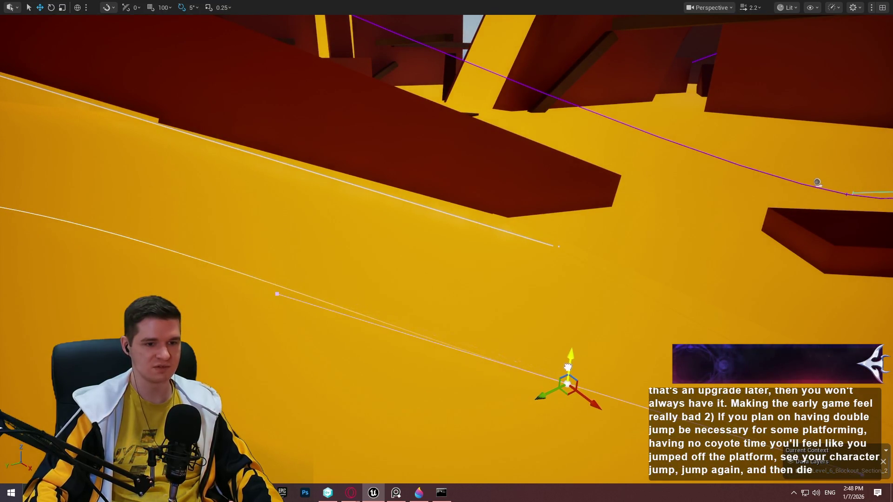
pyautogui.press('f')
pyautogui.press('w')
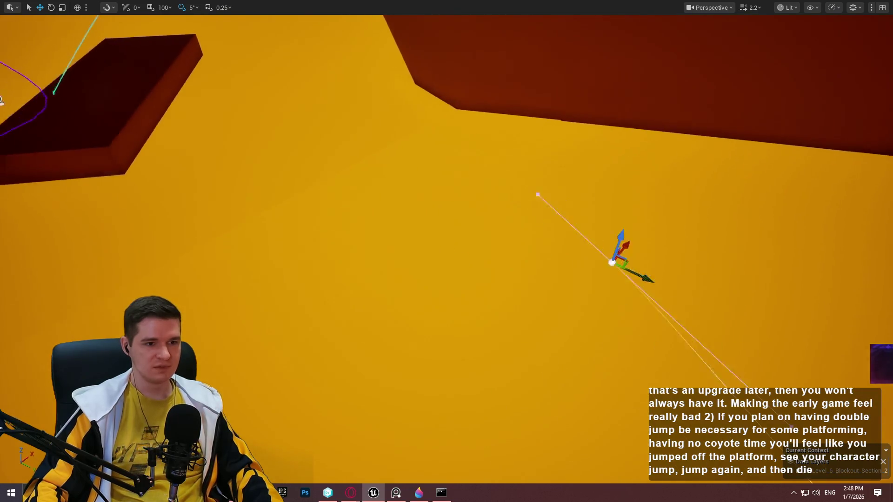
pyautogui.press('s')
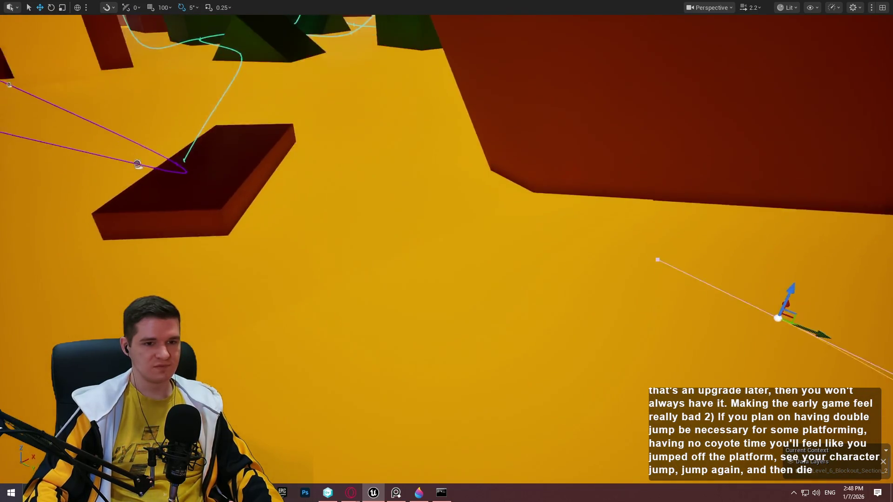
pyautogui.press('w')
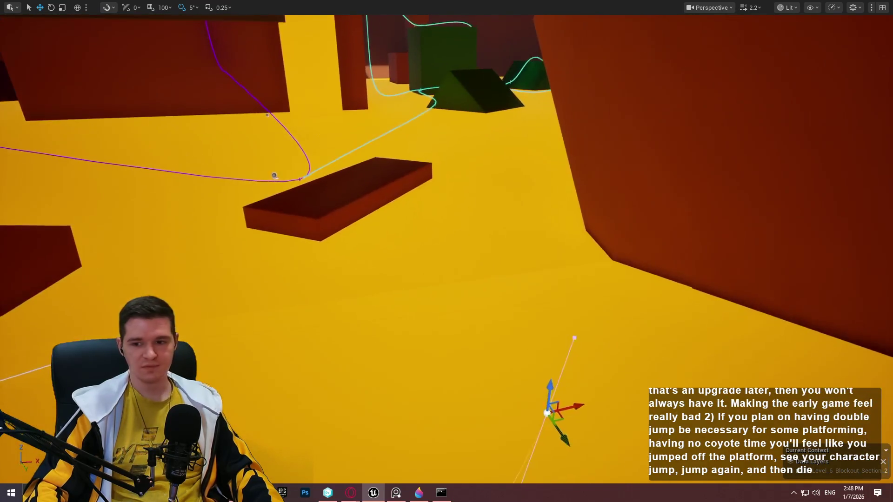
pyautogui.press('d')
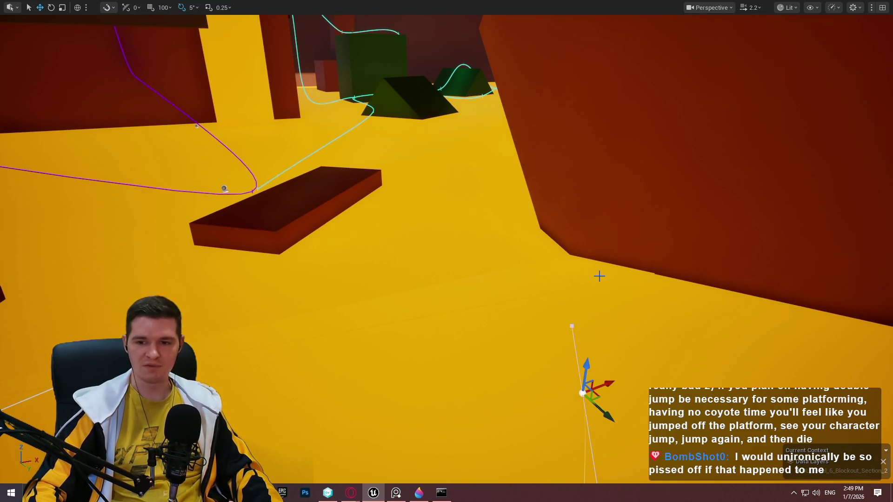
pyautogui.moveTo(568, 222)
pyautogui.mouseDown()
pyautogui.moveTo(565, 157)
pyautogui.moveTo(565, 181)
pyautogui.mouseUp()
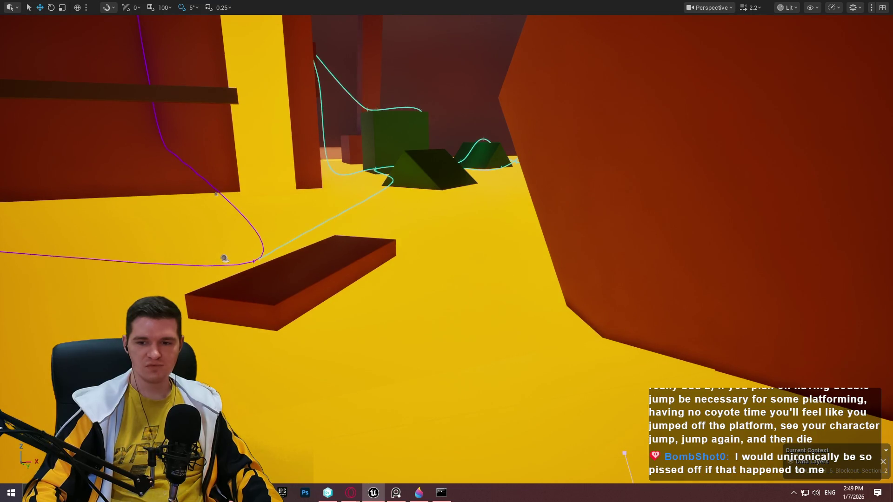
pyautogui.moveTo(682, 223); pyautogui.dragTo(682, 223)
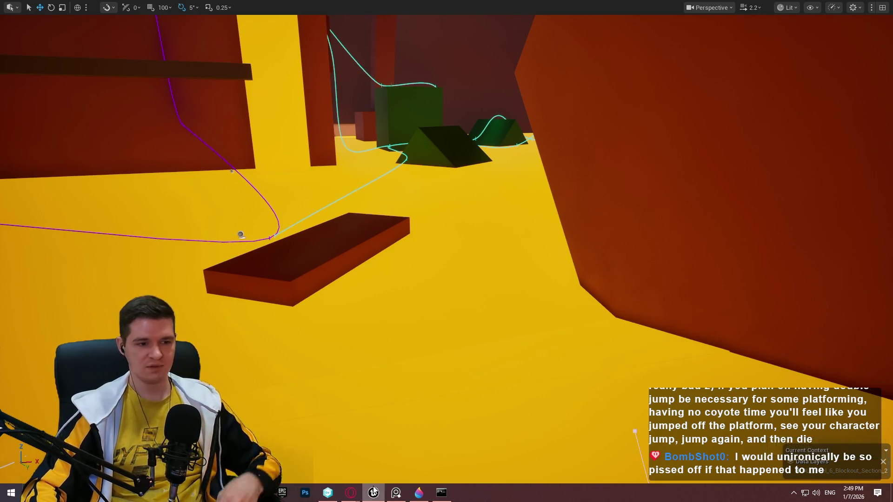
# Step: Bring YouTrack forward and open the Game/Difficulty Options article, scrolling to Suit Upgrades
pyautogui.moveTo(351, 492)
pyautogui.click(424, 445)
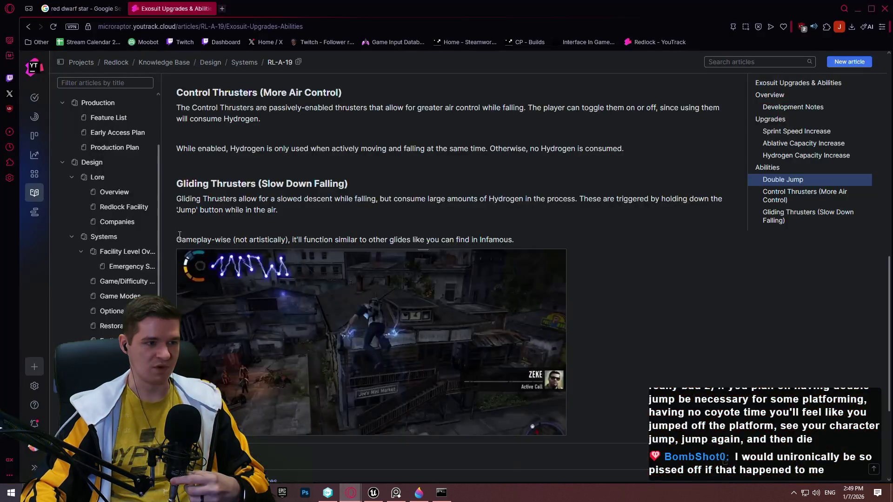
pyautogui.click(119, 281)
pyautogui.scroll(-3, 442, 240)
pyautogui.scroll(-10, 442, 240)
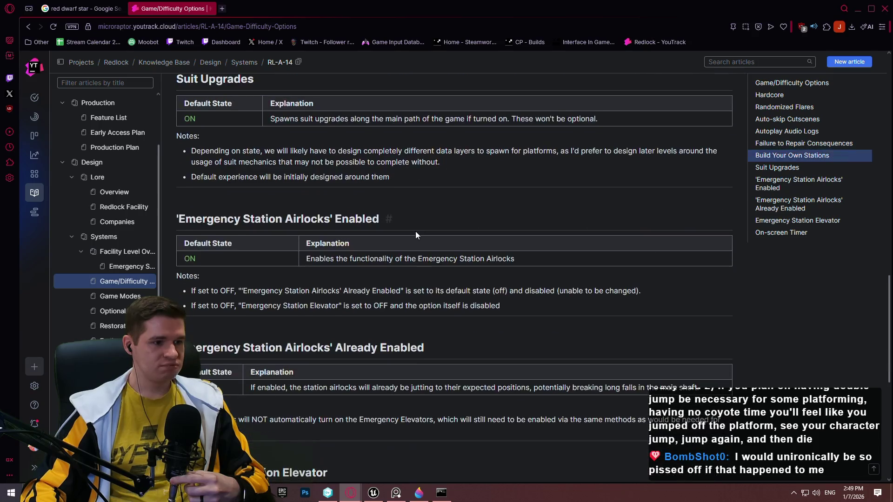
pyautogui.scroll(3, 400, 219)
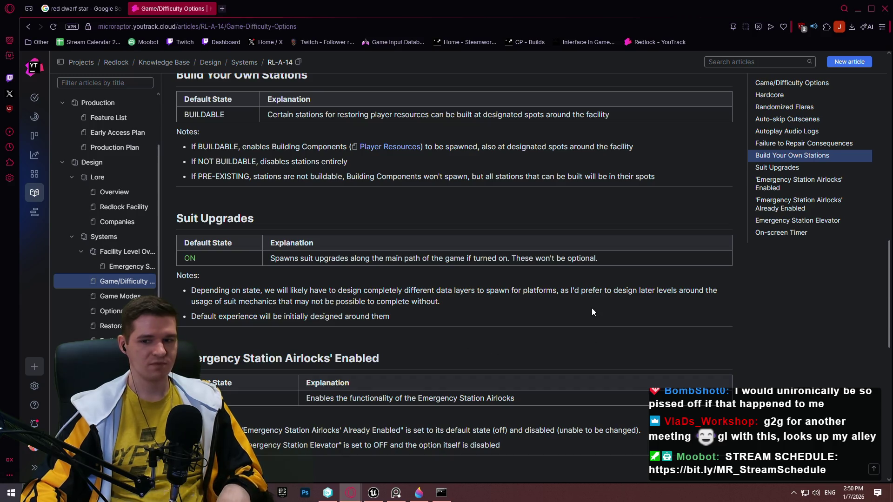
# Step: Read the Suit Upgrades explanation and its Default State ON, then return to Unreal
pyautogui.moveTo(600, 258); pyautogui.dragTo(269, 258)
pyautogui.doubleClick(189, 258)
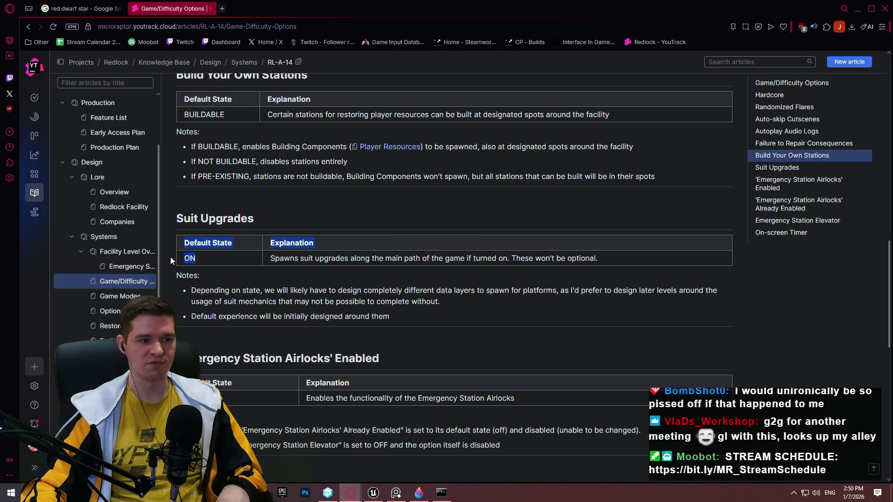
pyautogui.moveTo(185, 265); pyautogui.dragTo(183, 267)
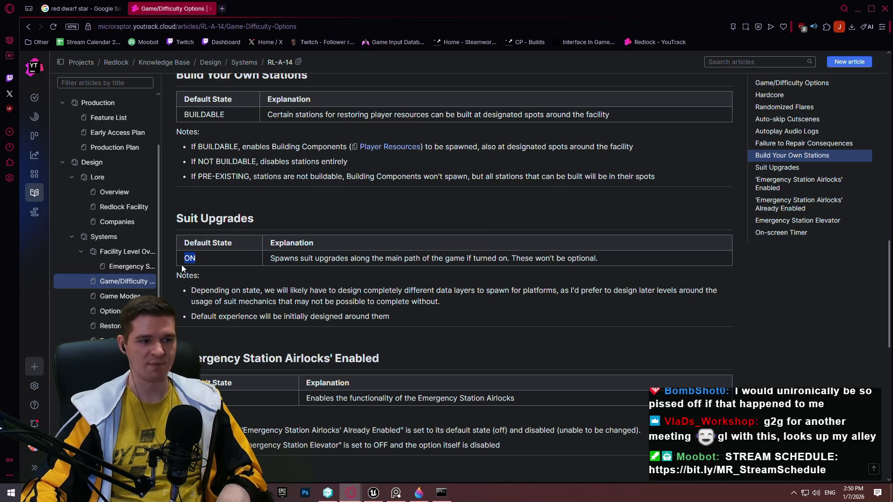
pyautogui.click(182, 269)
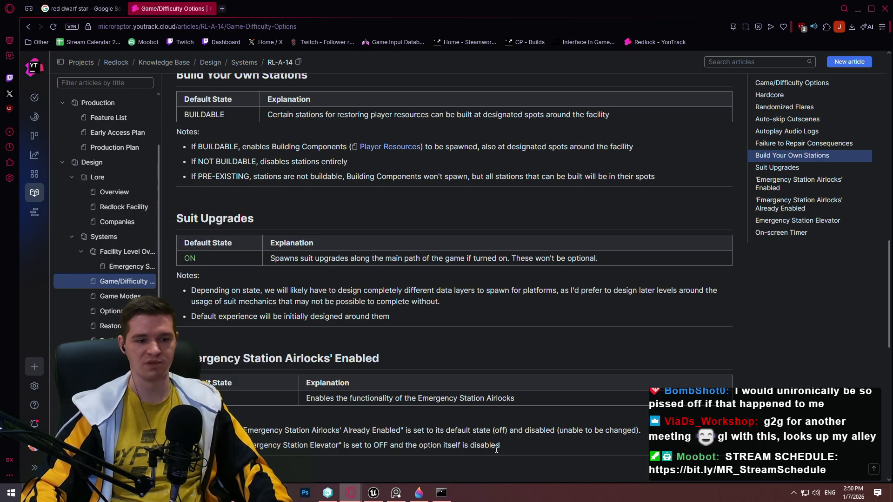
pyautogui.click(379, 497)
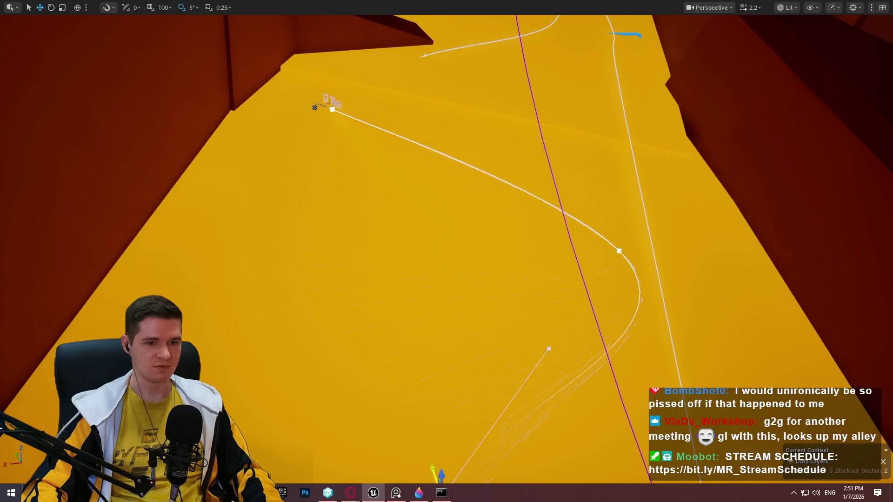
# Step: Move one spline point left and another up and to the right
pyautogui.click(594, 186)
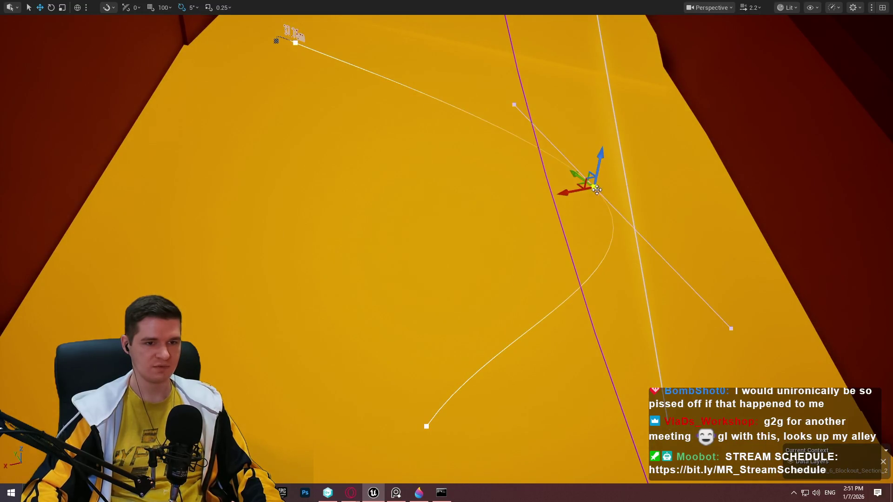
pyautogui.moveTo(581, 187)
pyautogui.mouseDown()
pyautogui.moveTo(539, 176)
pyautogui.moveTo(545, 184)
pyautogui.mouseUp()
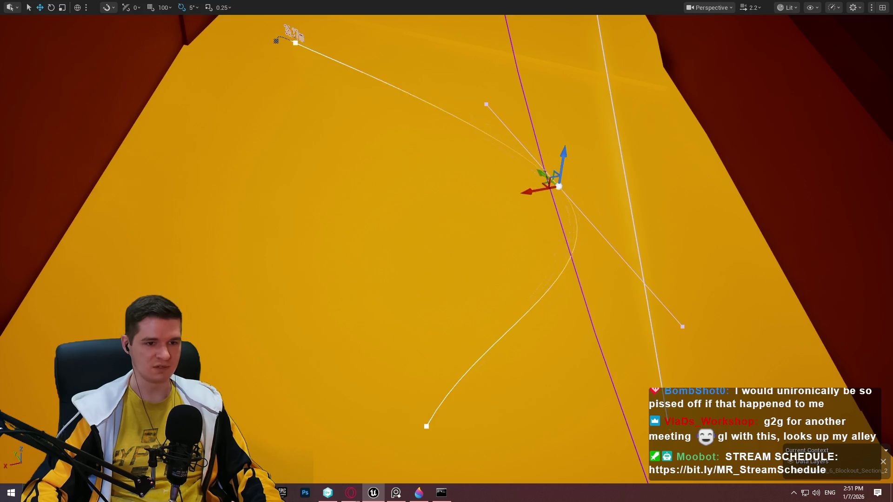
pyautogui.click(420, 267)
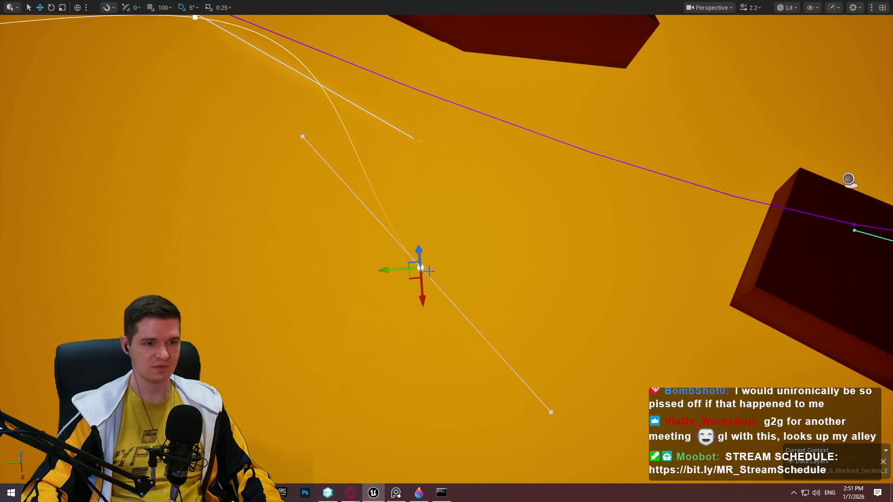
pyautogui.moveTo(410, 279)
pyautogui.mouseDown()
pyautogui.moveTo(513, 210)
pyautogui.moveTo(525, 187)
pyautogui.mouseUp()
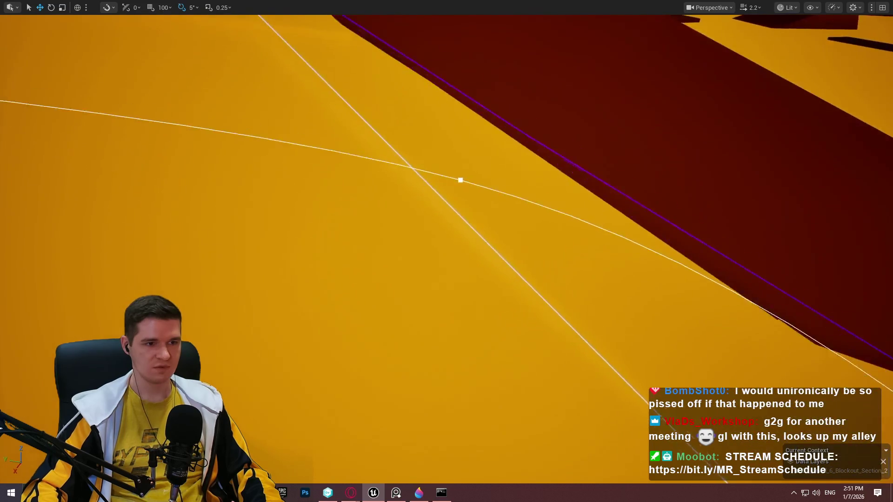
pyautogui.moveTo(300, 100); pyautogui.dragTo(300, 100)
# Step: Lower a further spline point along the vertical axis, checking it from several angles
pyautogui.click(415, 148)
pyautogui.moveTo(413, 131)
pyautogui.mouseDown()
pyautogui.moveTo(413, 261)
pyautogui.moveTo(413, 251)
pyautogui.mouseUp()
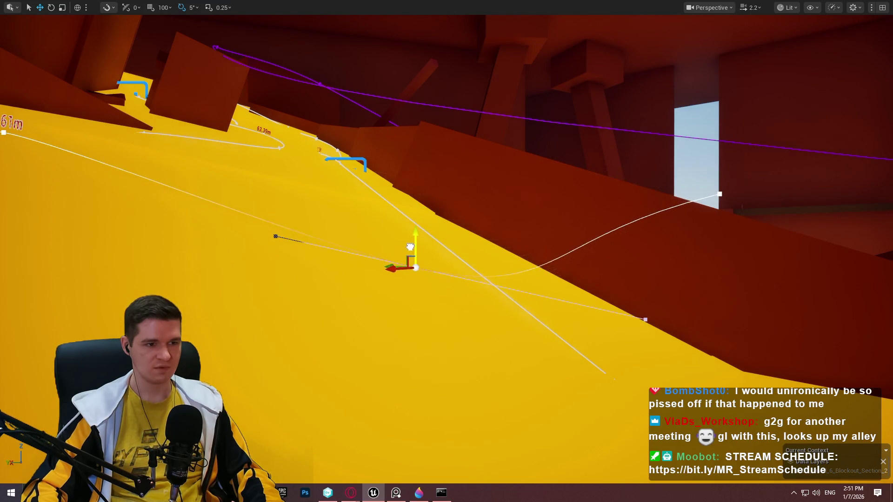
pyautogui.moveTo(465, 264); pyautogui.dragTo(665, 278)
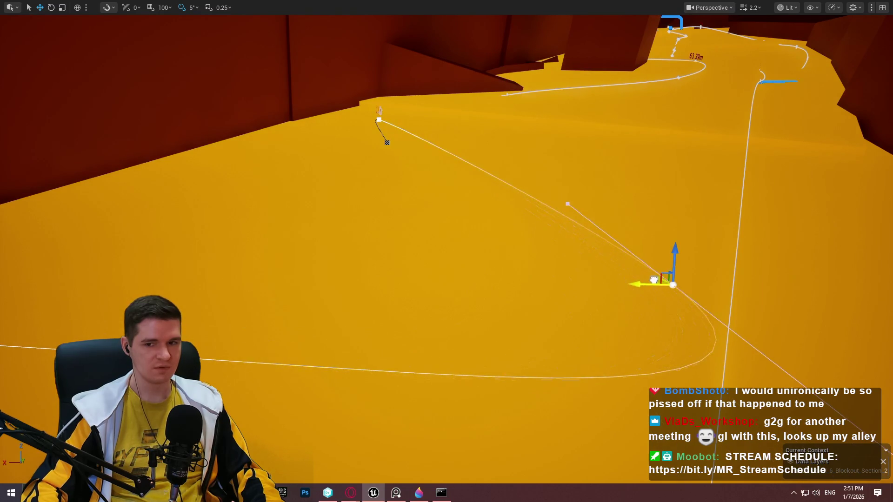
pyautogui.moveTo(736, 286); pyautogui.dragTo(735, 285)
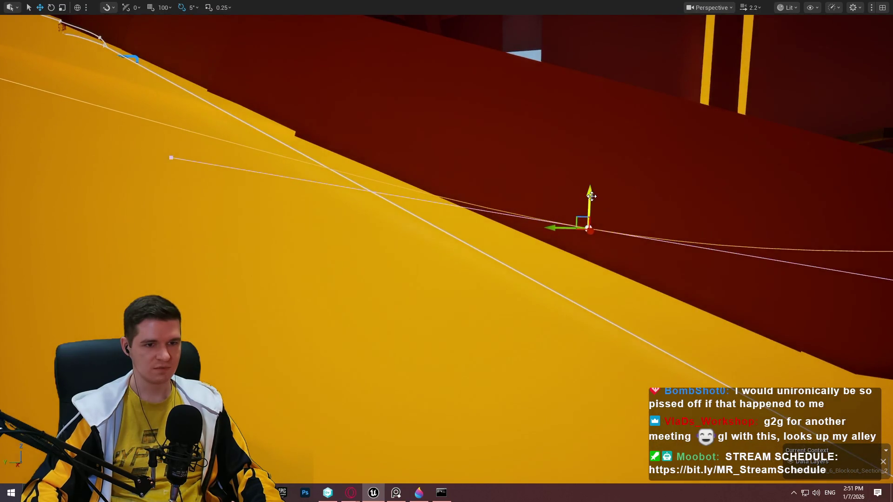
pyautogui.moveTo(577, 280); pyautogui.dragTo(578, 294)
pyautogui.moveTo(144, 186); pyautogui.dragTo(144, 187)
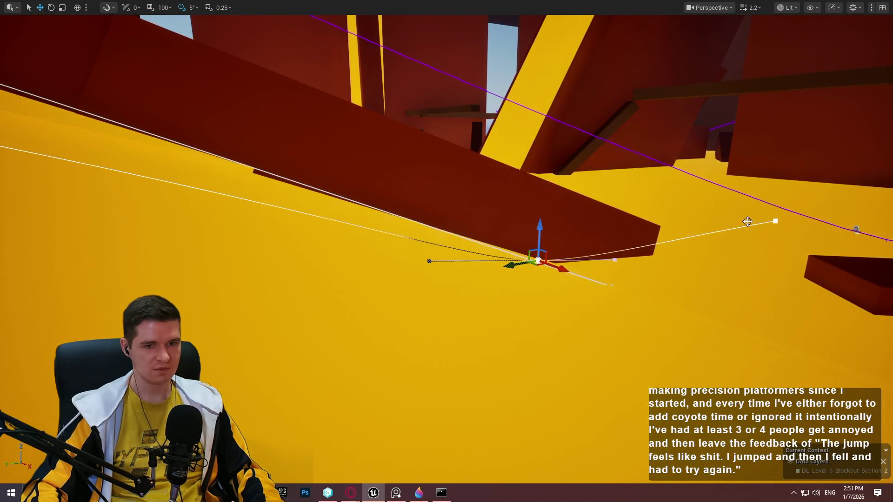
# Step: Pull the spline's end point downward, then bring the YouTrack article back
pyautogui.click(777, 222)
pyautogui.moveTo(776, 222); pyautogui.dragTo(782, 311)
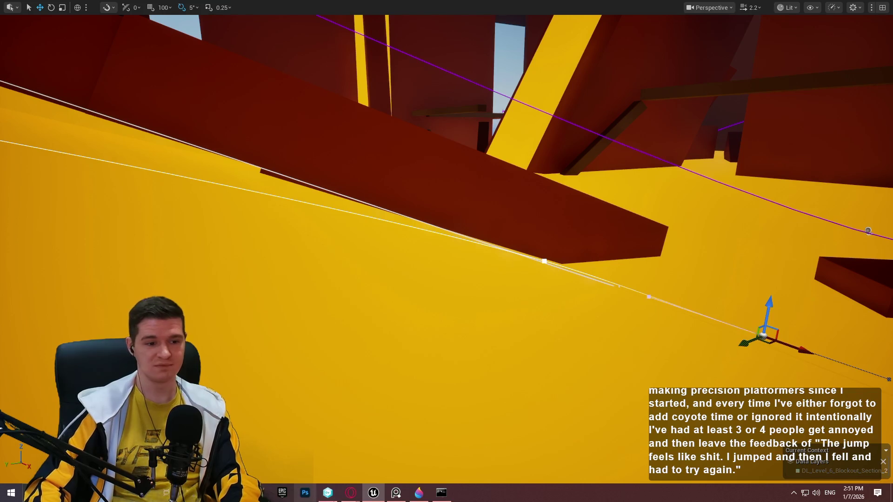
pyautogui.moveTo(350, 492)
pyautogui.click(432, 460)
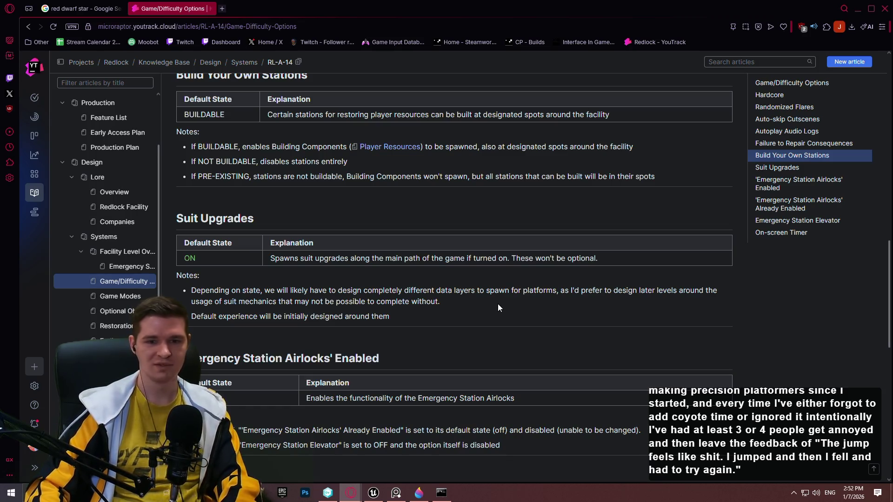
# Step: Back in Unreal, reposition a moving platform spline point up-left, then lower it over the orange slope
pyautogui.click(861, 13)
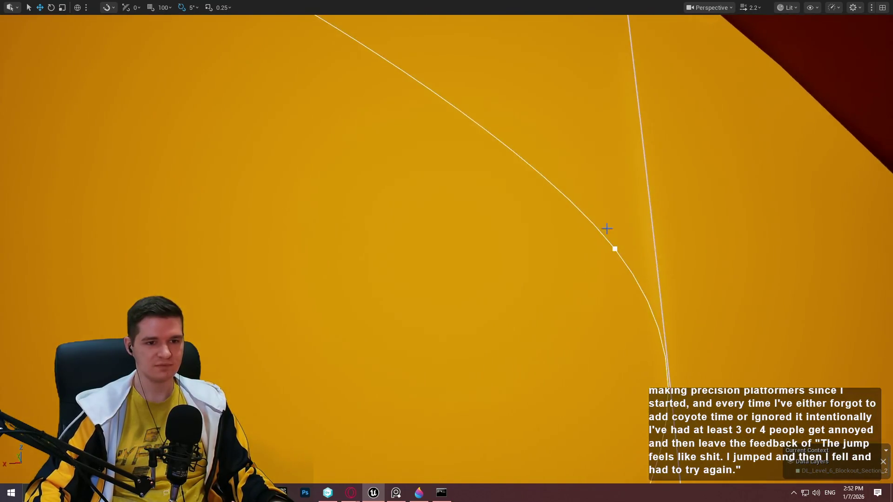
pyautogui.click(616, 252)
pyautogui.moveTo(616, 251)
pyautogui.mouseDown()
pyautogui.moveTo(593, 236)
pyautogui.moveTo(577, 146)
pyautogui.moveTo(546, 92)
pyautogui.moveTo(542, 51)
pyautogui.moveTo(515, 24)
pyautogui.mouseUp()
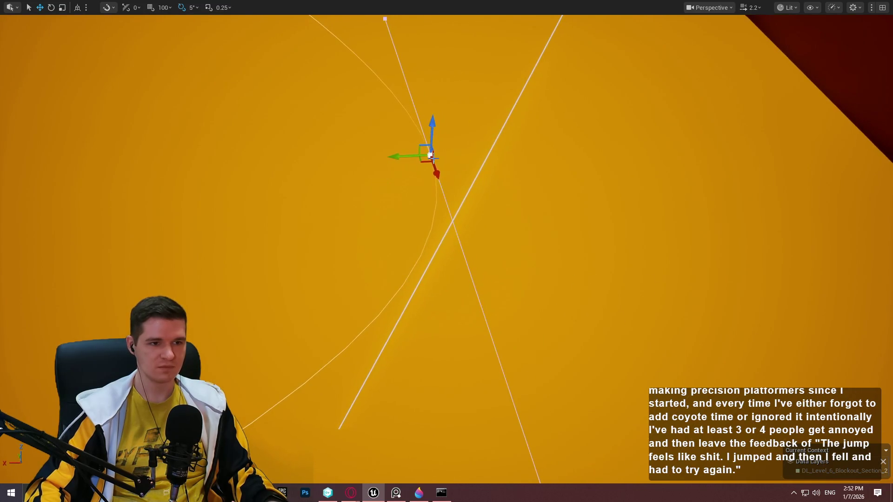
pyautogui.moveTo(422, 161)
pyautogui.mouseDown()
pyautogui.moveTo(424, 117)
pyautogui.moveTo(406, 126)
pyautogui.moveTo(444, 98)
pyautogui.moveTo(463, 68)
pyautogui.mouseUp()
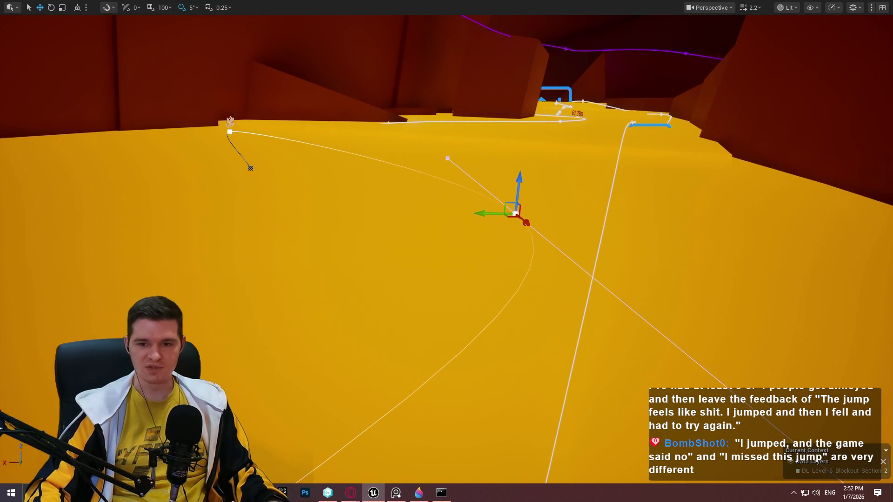
pyautogui.moveTo(503, 220)
pyautogui.mouseDown()
pyautogui.moveTo(479, 195)
pyautogui.moveTo(560, 190)
pyautogui.mouseUp()
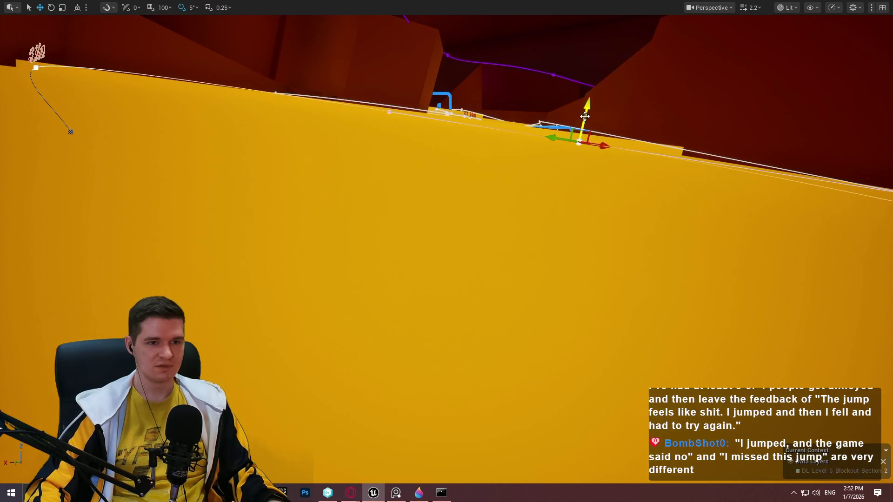
pyautogui.moveTo(583, 113)
pyautogui.mouseDown()
pyautogui.moveTo(575, 147)
pyautogui.moveTo(581, 132)
pyautogui.mouseUp()
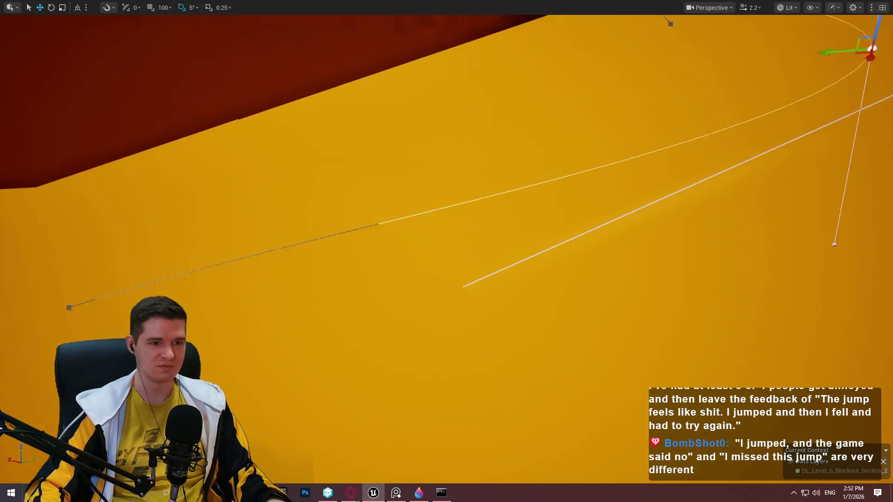
pyautogui.click(185, 333)
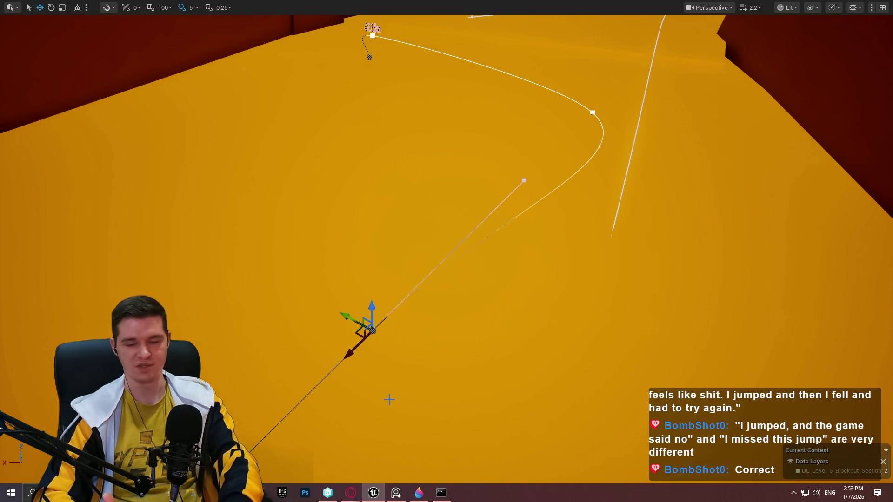
# Step: Move the selected spline point right and the upper spline point up and left
pyautogui.moveTo(389, 400)
pyautogui.mouseDown()
pyautogui.moveTo(387, 428)
pyautogui.moveTo(387, 353)
pyautogui.moveTo(387, 418)
pyautogui.mouseUp()
pyautogui.moveTo(523, 253)
pyautogui.mouseDown()
pyautogui.moveTo(523, 261)
pyautogui.moveTo(523, 233)
pyautogui.moveTo(523, 252)
pyautogui.mouseUp()
pyautogui.moveTo(404, 297)
pyautogui.mouseDown()
pyautogui.moveTo(586, 254)
pyautogui.moveTo(599, 289)
pyautogui.mouseUp()
pyautogui.click(664, 104)
pyautogui.moveTo(656, 107); pyautogui.dragTo(630, 89)
# Step: Pull the spline's lower end point down and left, using world-space axes to refine it
pyautogui.click(611, 285)
pyautogui.moveTo(603, 289); pyautogui.dragTo(477, 316)
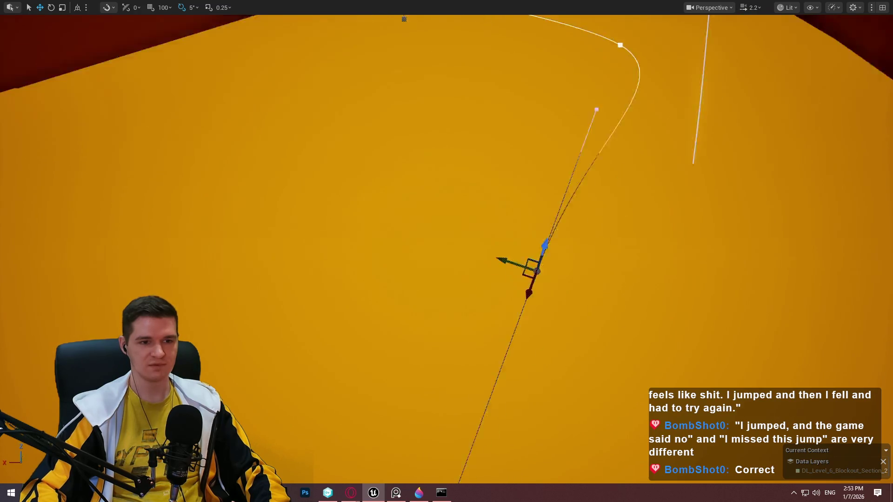
pyautogui.moveTo(474, 224); pyautogui.dragTo(457, 238)
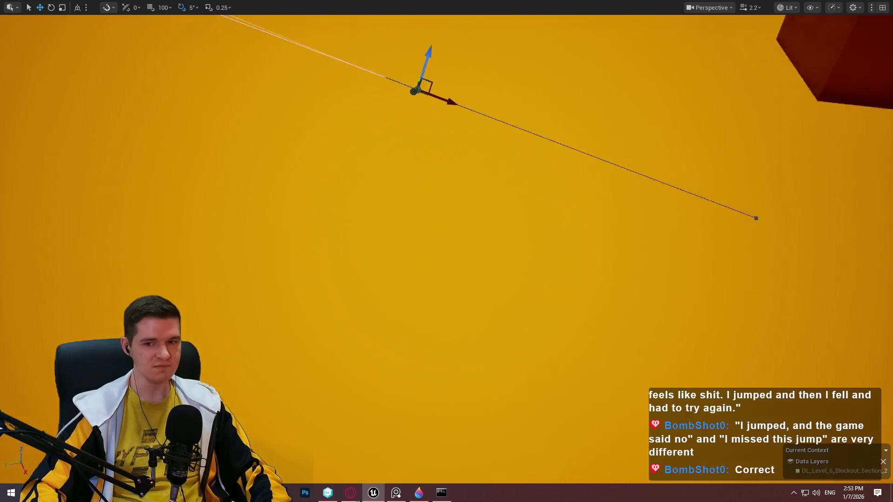
pyautogui.moveTo(466, 210)
pyautogui.mouseDown()
pyautogui.moveTo(748, 239)
pyautogui.moveTo(797, 270)
pyautogui.moveTo(814, 260)
pyautogui.mouseUp()
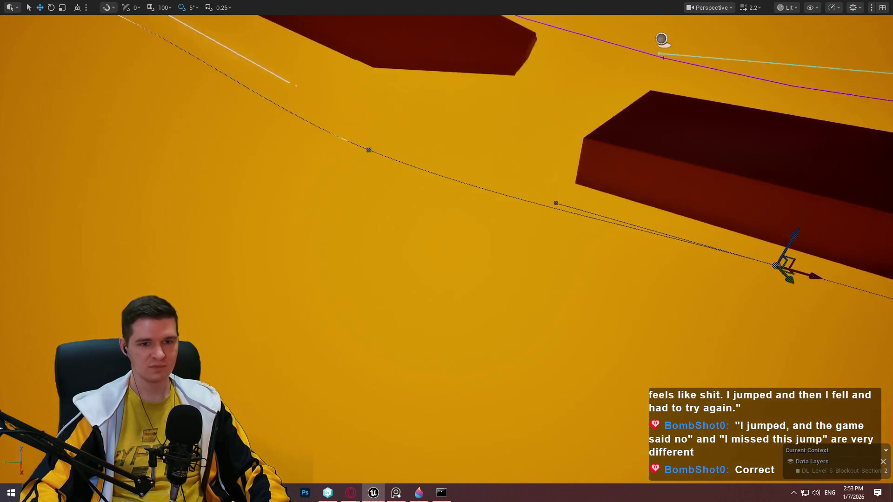
pyautogui.hotkey('ctrl', '`')
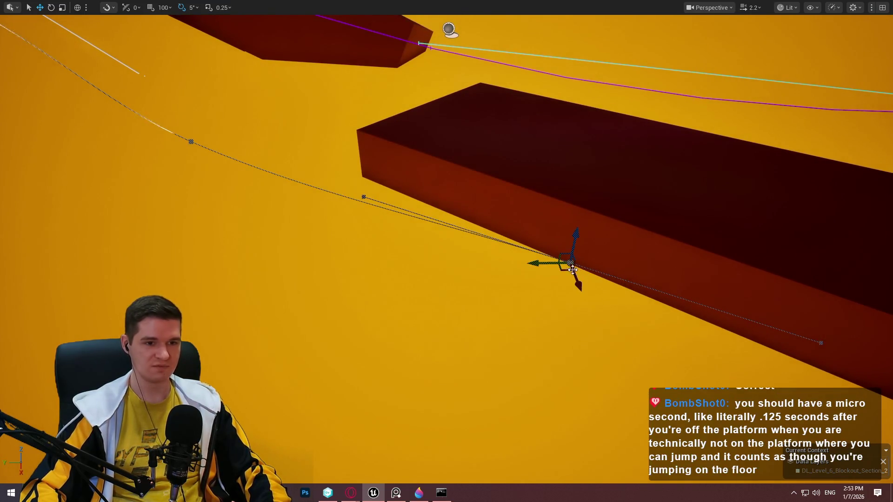
pyautogui.moveTo(563, 270)
pyautogui.mouseDown()
pyautogui.moveTo(530, 311)
pyautogui.moveTo(541, 219)
pyautogui.mouseUp()
pyautogui.moveTo(535, 261)
pyautogui.mouseDown()
pyautogui.moveTo(560, 315)
pyautogui.moveTo(518, 309)
pyautogui.moveTo(472, 269)
pyautogui.mouseUp()
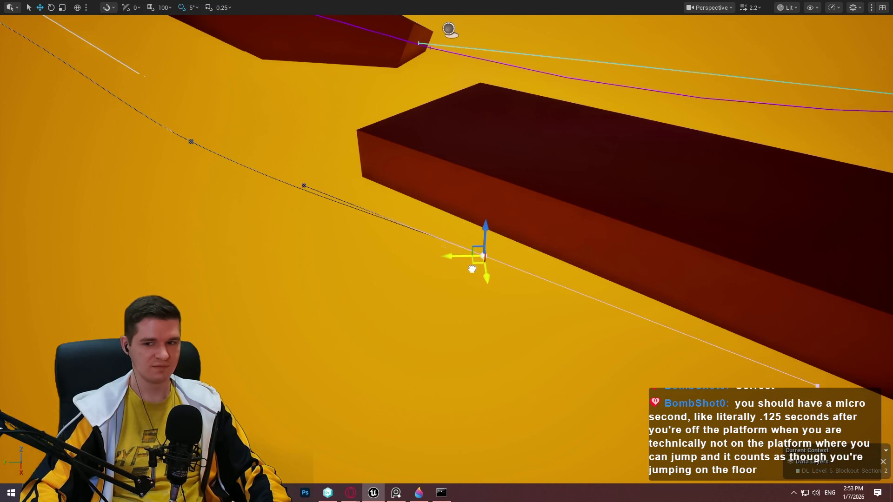
# Step: Slide the next spline point left along the slope, then select the end point
pyautogui.moveTo(433, 142)
pyautogui.mouseDown()
pyautogui.moveTo(382, 117)
pyautogui.moveTo(351, 137)
pyautogui.moveTo(373, 137)
pyautogui.moveTo(374, 126)
pyautogui.mouseUp()
pyautogui.click(371, 167)
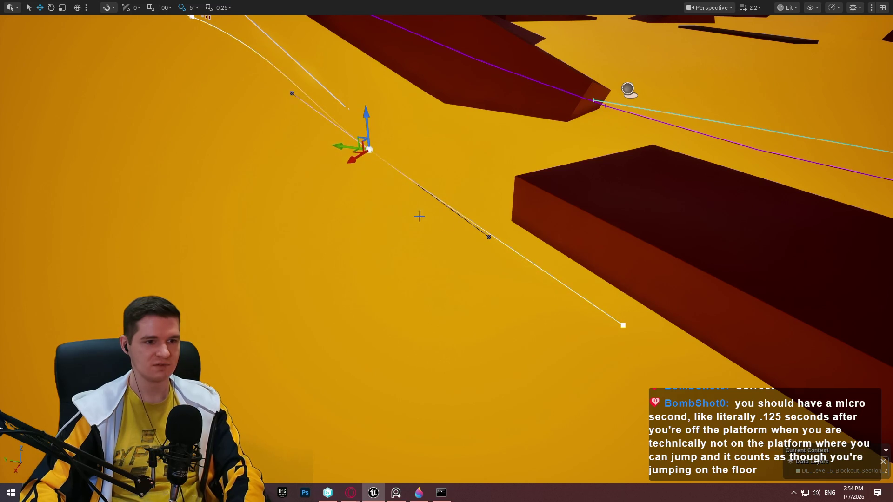
pyautogui.moveTo(575, 292)
pyautogui.mouseDown()
pyautogui.moveTo(582, 316)
pyautogui.moveTo(690, 289)
pyautogui.mouseUp()
pyautogui.moveTo(678, 319)
pyautogui.mouseDown()
pyautogui.moveTo(538, 314)
pyautogui.moveTo(532, 267)
pyautogui.moveTo(493, 251)
pyautogui.moveTo(535, 274)
pyautogui.moveTo(591, 237)
pyautogui.moveTo(502, 257)
pyautogui.moveTo(507, 247)
pyautogui.moveTo(342, 199)
pyautogui.moveTo(554, 202)
pyautogui.moveTo(551, 171)
pyautogui.moveTo(573, 196)
pyautogui.mouseUp()
pyautogui.click(512, 253)
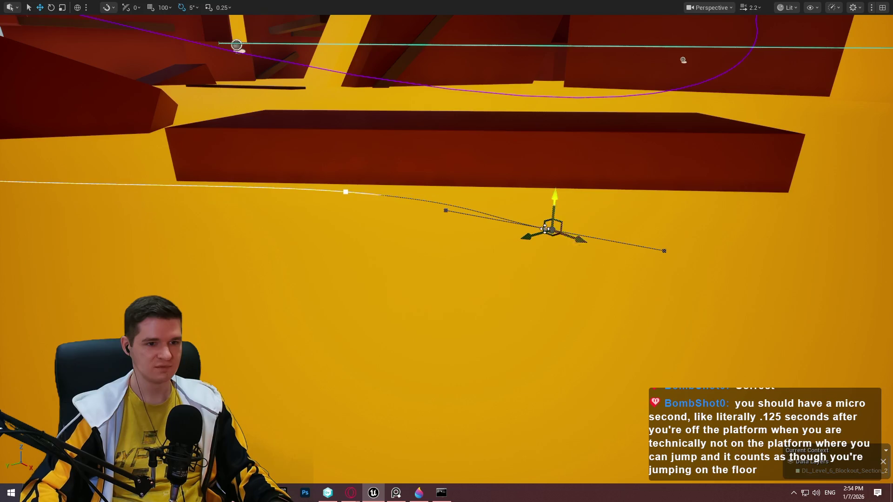
# Step: Shift the spline's end point right and lower it, then exit immersive mode
pyautogui.moveTo(551, 235)
pyautogui.mouseDown()
pyautogui.moveTo(603, 231)
pyautogui.moveTo(572, 210)
pyautogui.moveTo(514, 216)
pyautogui.mouseUp()
pyautogui.moveTo(719, 194)
pyautogui.mouseDown()
pyautogui.moveTo(716, 211)
pyautogui.moveTo(739, 197)
pyautogui.mouseUp()
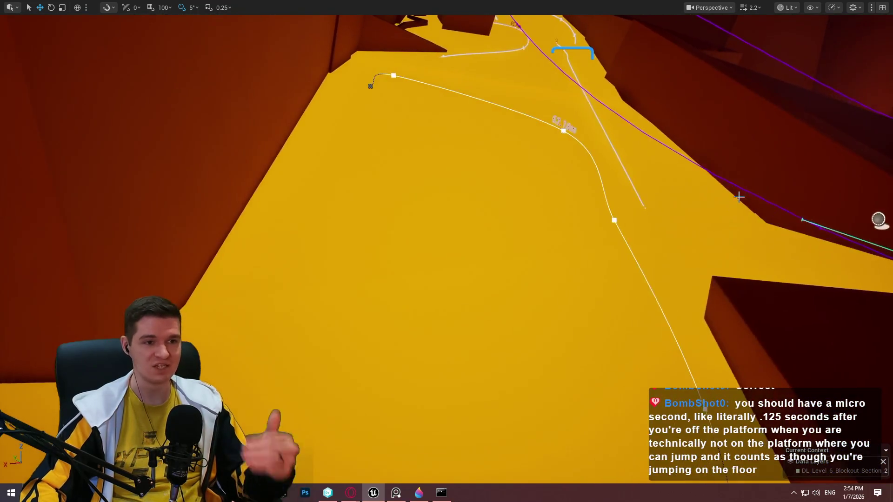
pyautogui.moveTo(561, 122); pyautogui.dragTo(509, 109)
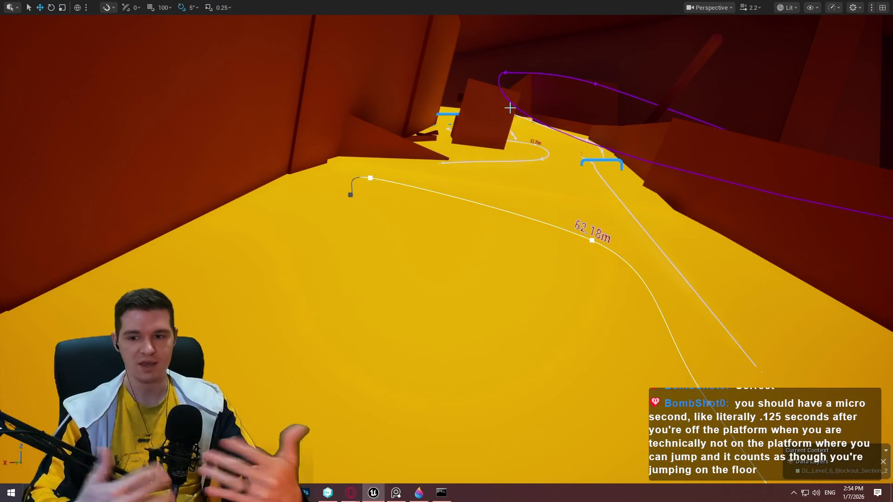
pyautogui.moveTo(442, 153)
pyautogui.mouseDown()
pyautogui.moveTo(461, 151)
pyautogui.moveTo(442, 153)
pyautogui.moveTo(465, 177)
pyautogui.moveTo(484, 158)
pyautogui.mouseUp()
pyautogui.press('F11')
pyautogui.moveTo(516, 238); pyautogui.dragTo(541, 238)
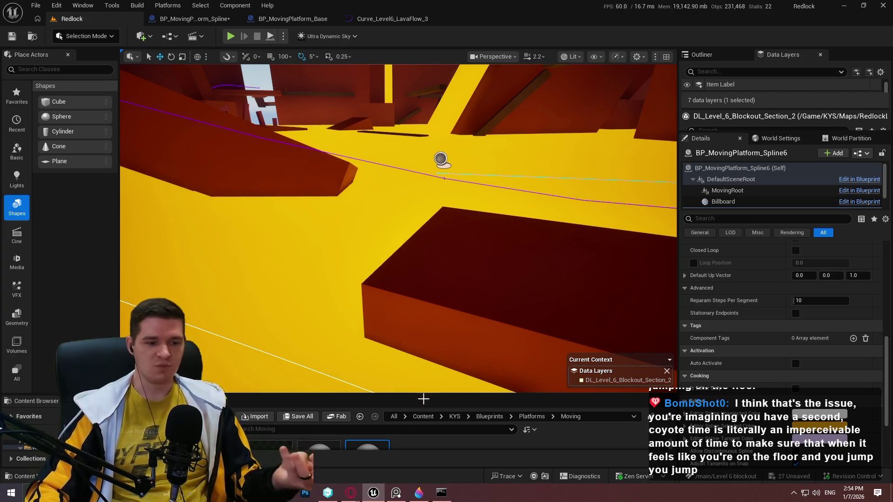
# Step: Glance at the Game/Difficulty Options article, then bring up the Notepad++ to-do notes
pyautogui.moveTo(351, 493)
pyautogui.click(456, 460)
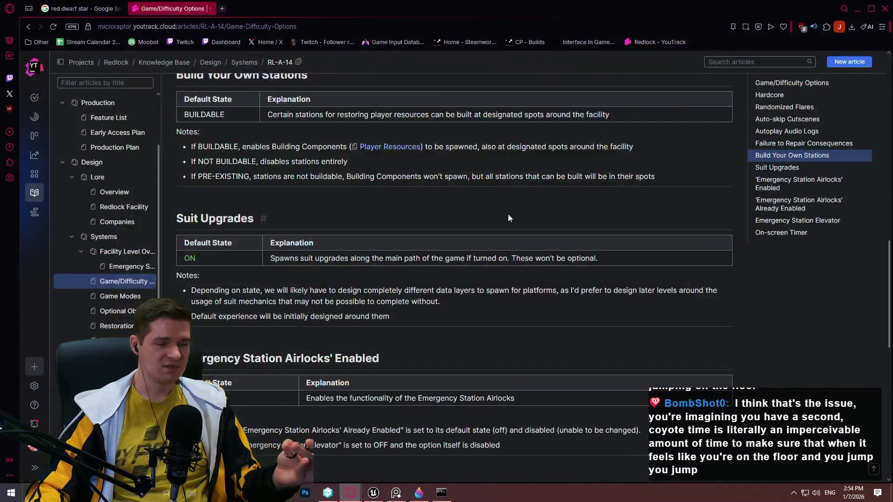
pyautogui.scroll(2, 508, 218)
pyautogui.scroll(10, 889, 239)
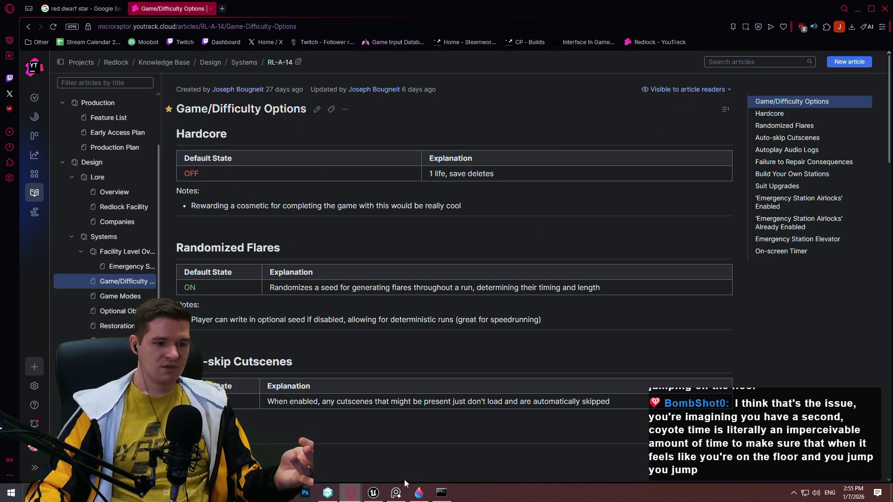
pyautogui.click(396, 493)
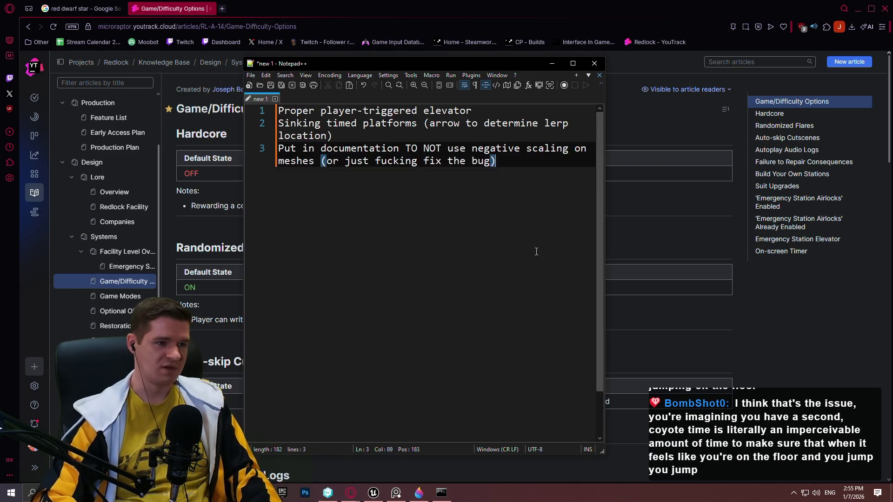
# Step: Add a fourth to-do line: 'Add coyote time as an option'
pyautogui.press('Return')
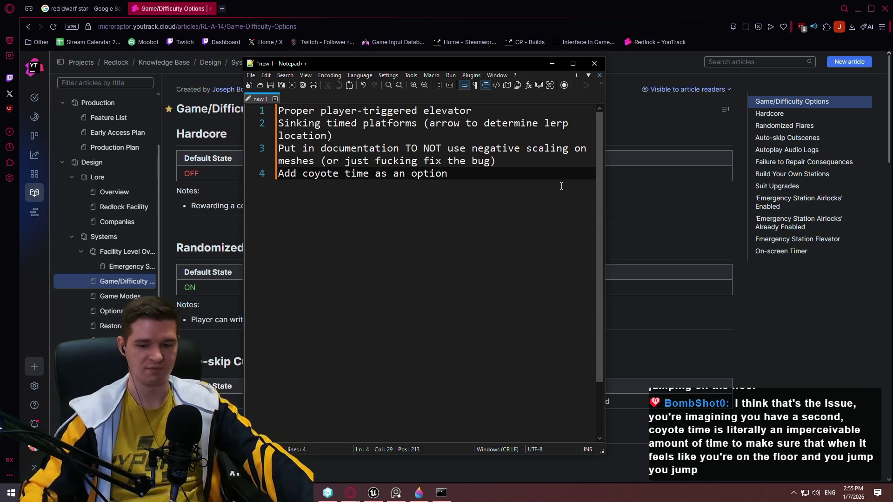
pyautogui.write('Add coyote time as an option')
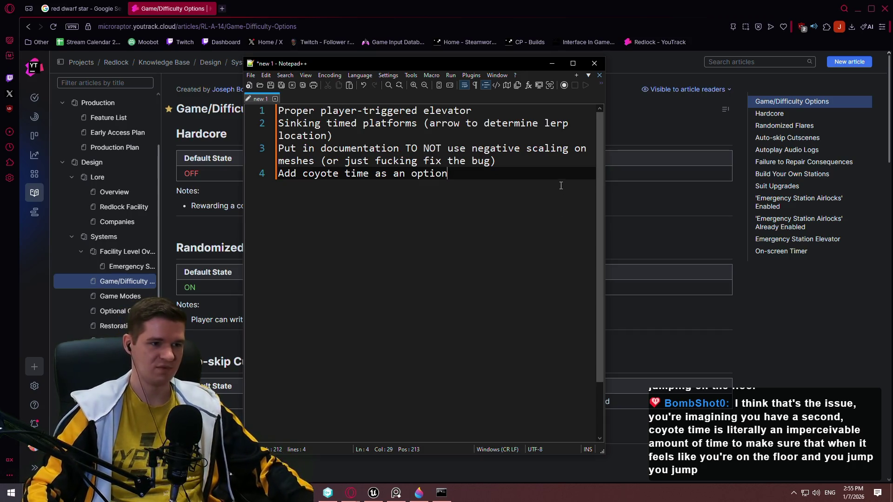
pyautogui.moveTo(497, 198)
pyautogui.mouseDown()
pyautogui.moveTo(274, 150)
pyautogui.moveTo(235, 179)
pyautogui.mouseUp()
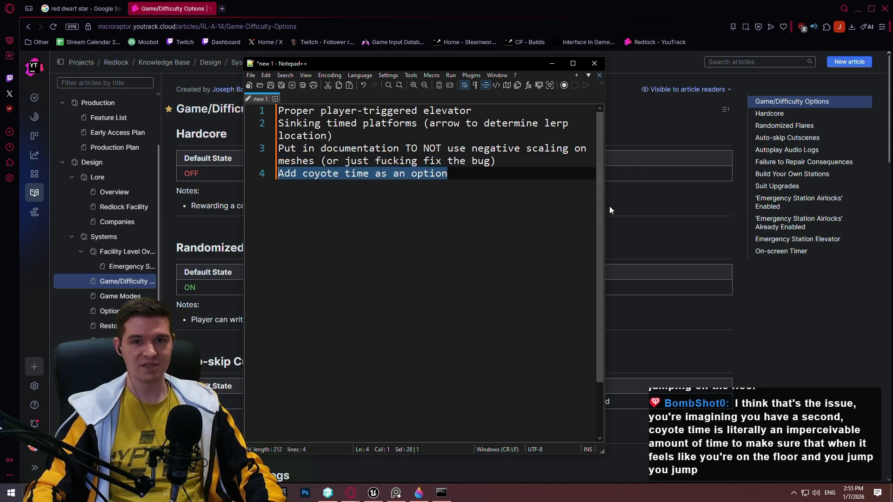
pyautogui.press('End')
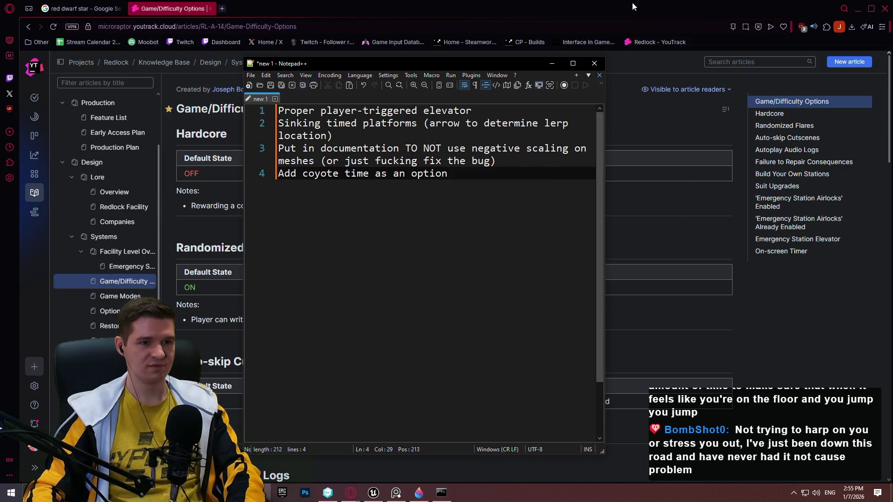
# Step: Briefly switch windows, return to the notes, and bring up the Save As dialog
pyautogui.click(535, 15)
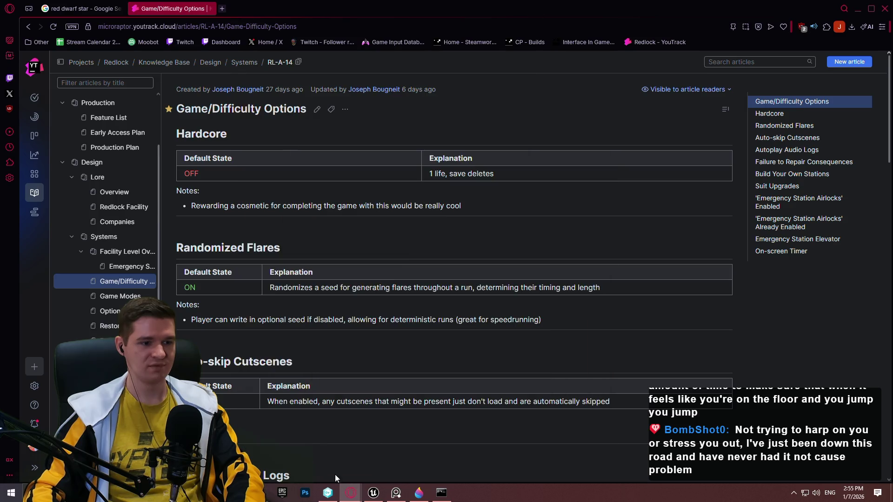
pyautogui.click(419, 493)
pyautogui.click(418, 493)
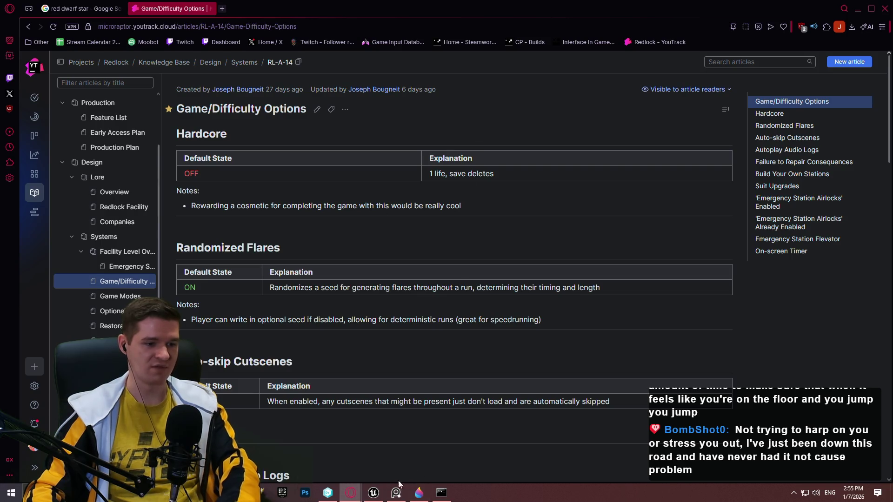
pyautogui.click(267, 493)
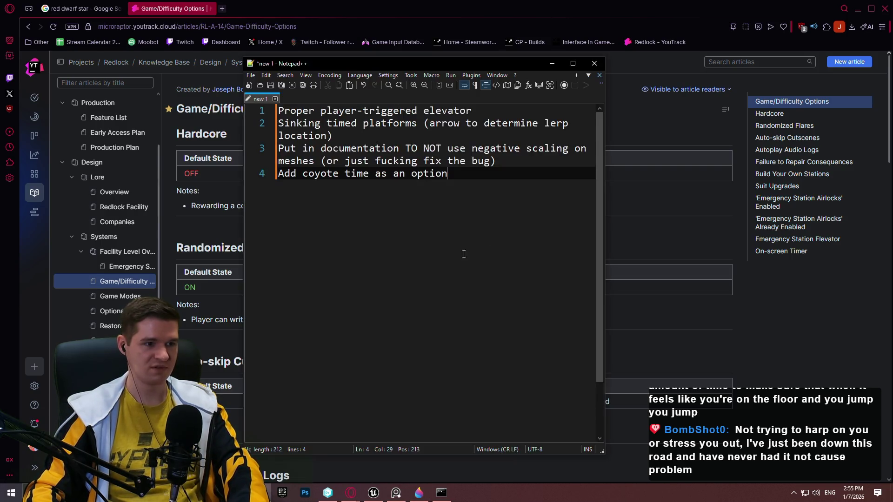
pyautogui.click(274, 88)
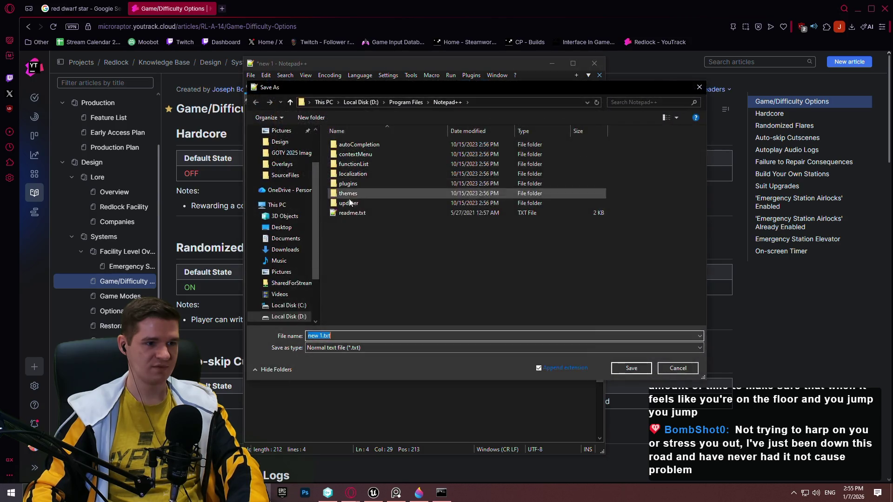
# Step: Save the notes as Redlock TODO.txt in Desktop > Redlock > Design, then close Notepad++
pyautogui.click(282, 227)
pyautogui.click(323, 336)
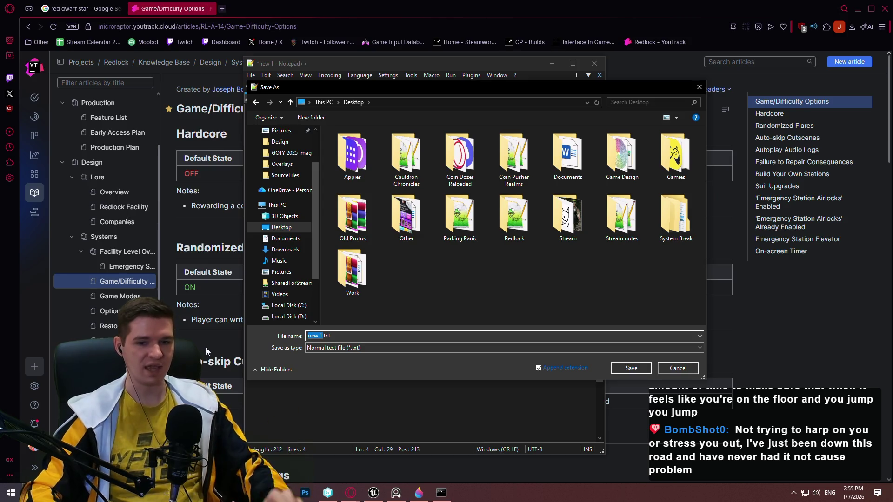
pyautogui.press('BackSpace')
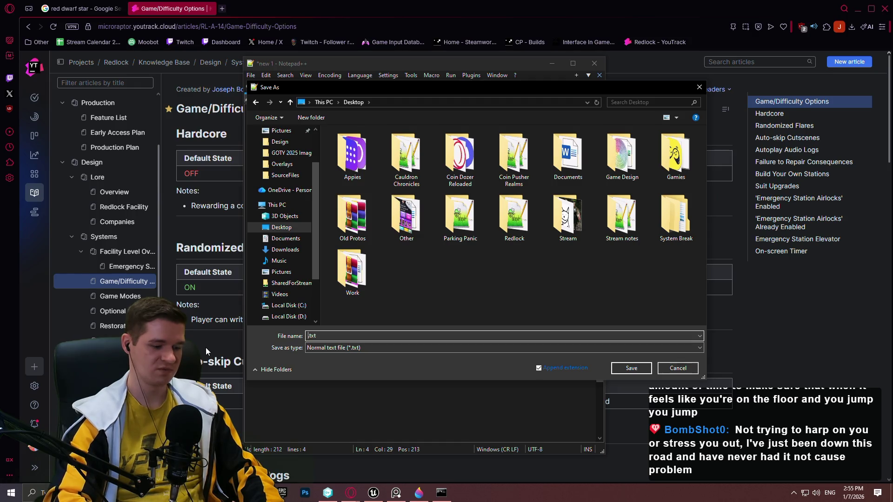
pyautogui.write('Redlock TODO')
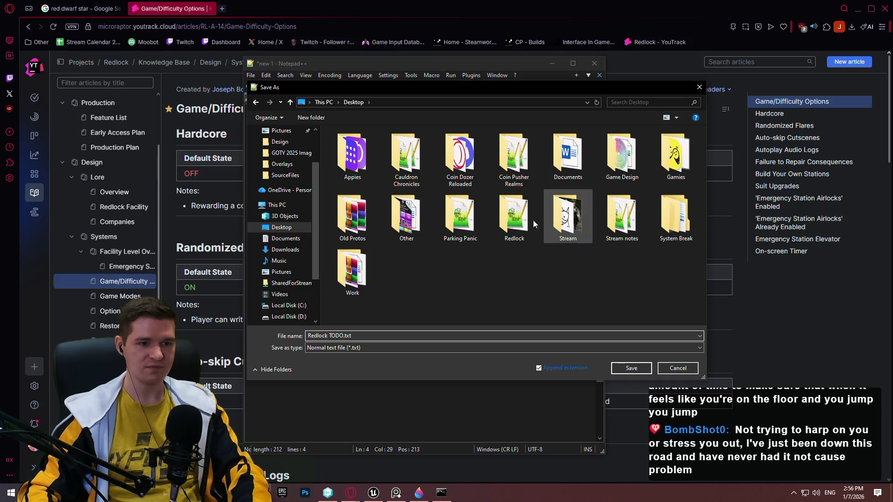
pyautogui.doubleClick(514, 221)
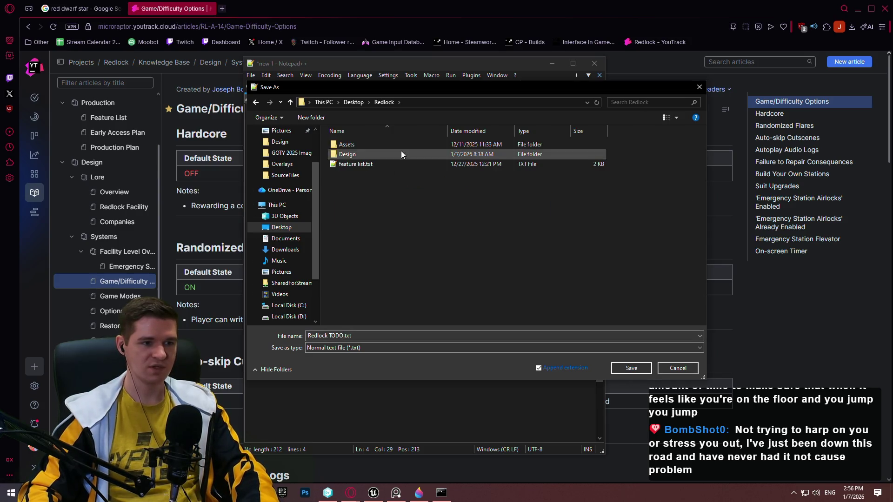
pyautogui.doubleClick(365, 154)
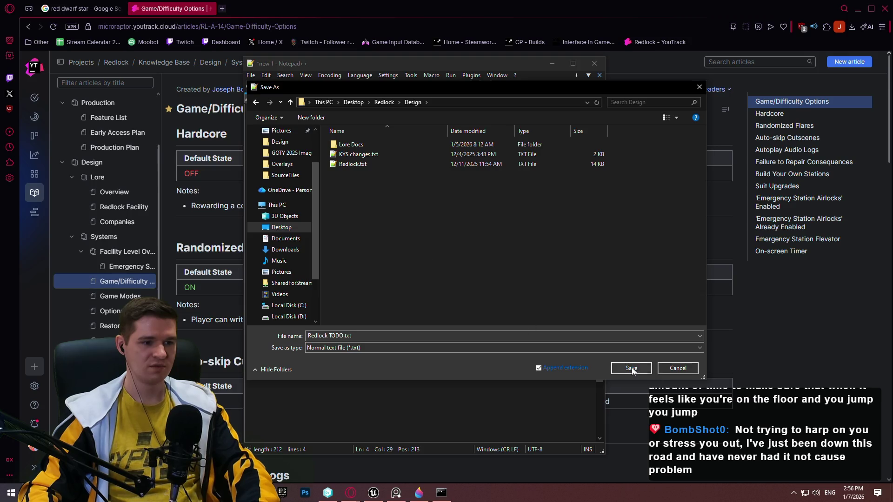
pyautogui.click(632, 368)
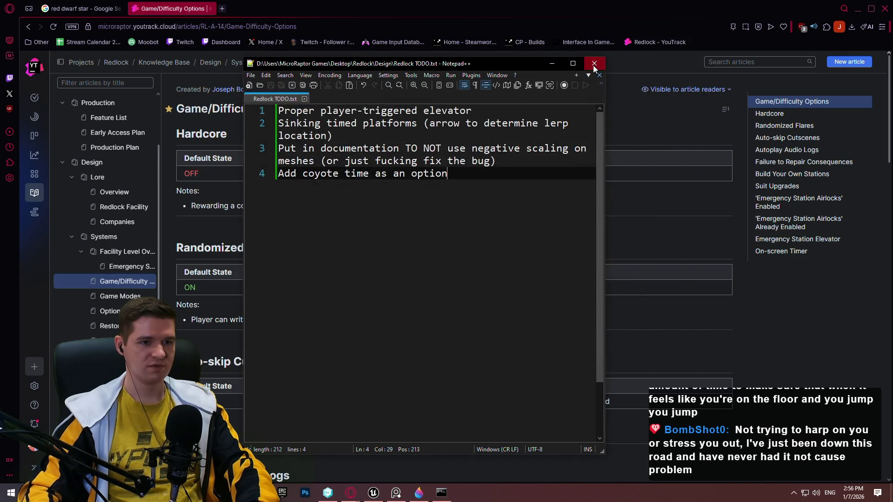
pyautogui.click(594, 63)
pyautogui.click(368, 497)
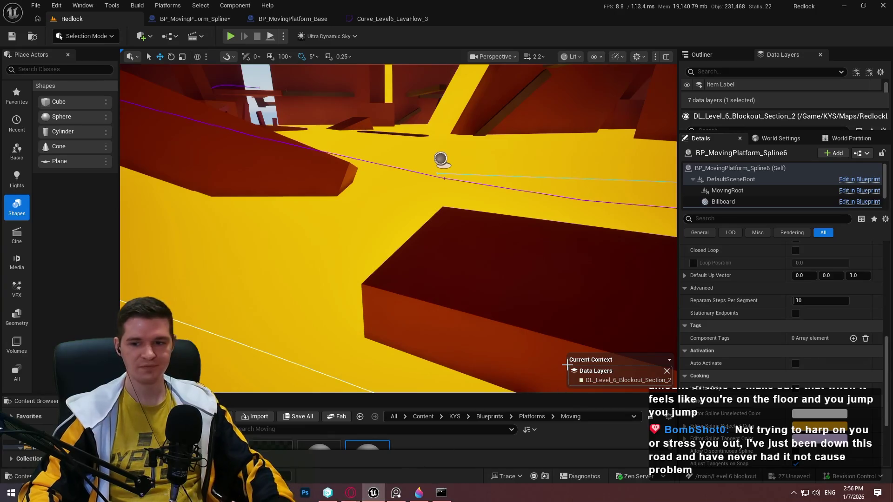
# Step: Frame the selection and review BP_MovingPlatform_Spline6's own settings in Details
pyautogui.press('f')
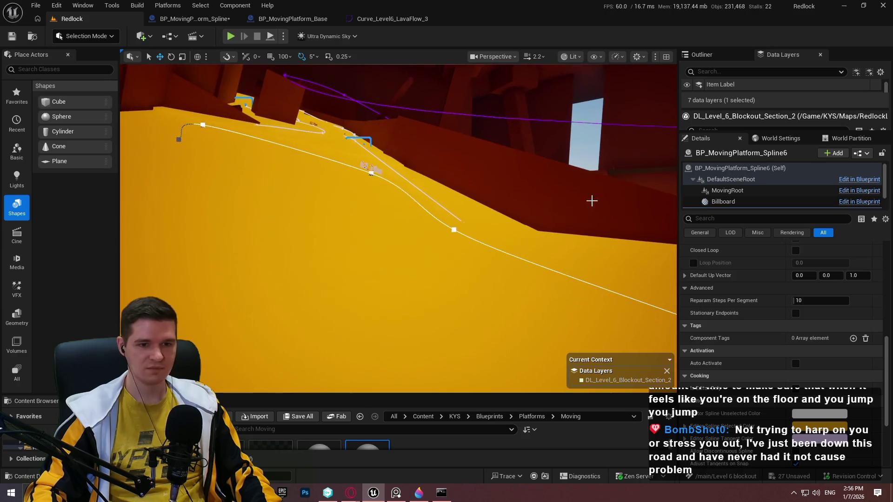
pyautogui.scroll(4, 775, 275)
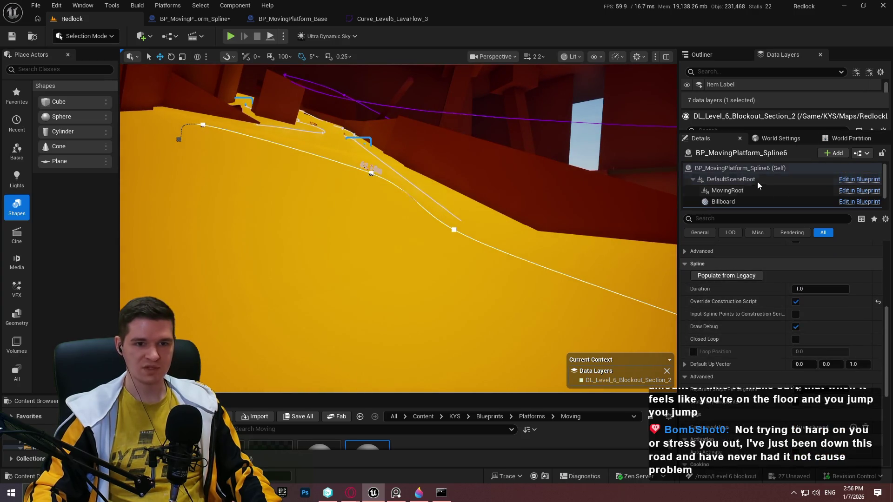
pyautogui.click(761, 169)
pyautogui.scroll(-3, 775, 353)
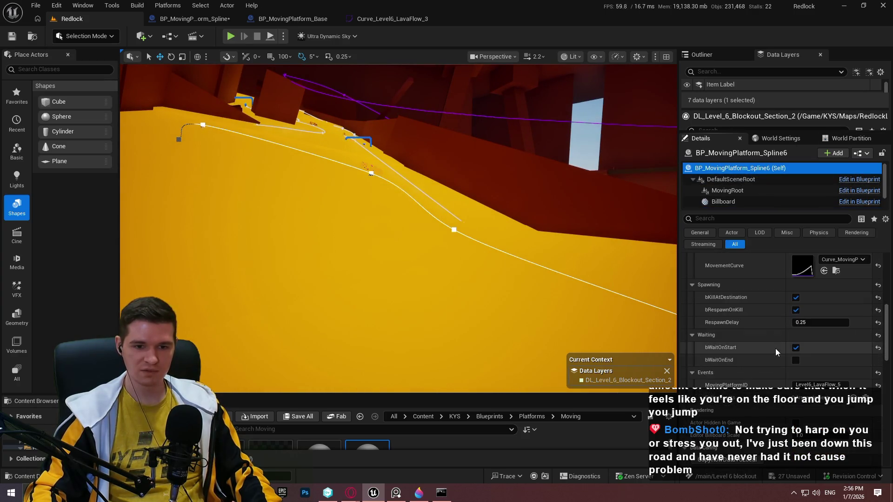
pyautogui.scroll(-5, 614, 269)
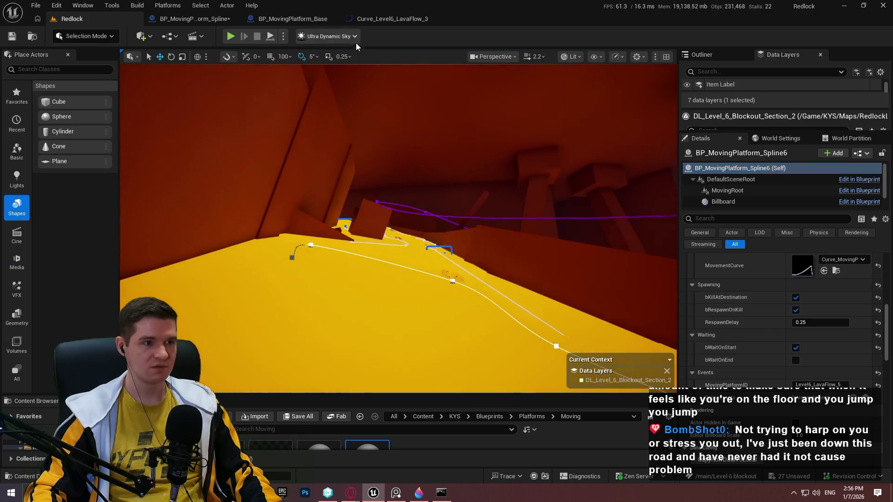
pyautogui.scroll(2, 475, 134)
pyautogui.scroll(1, 449, 273)
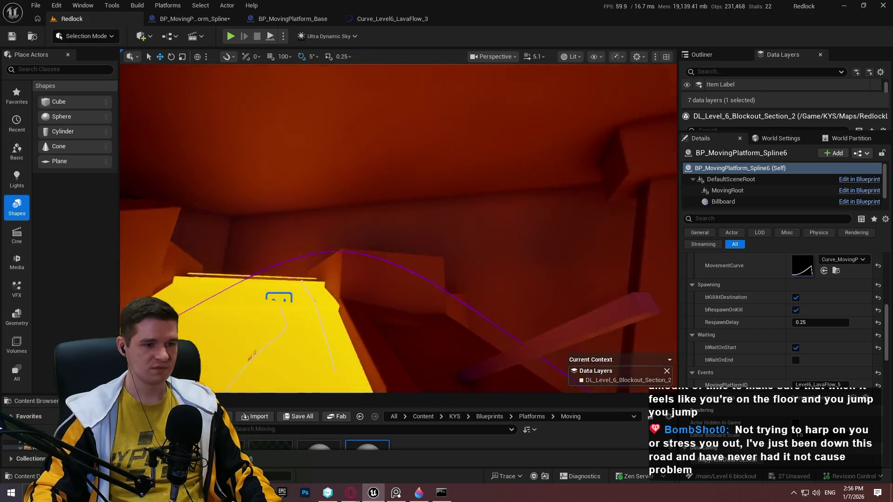
# Step: Playtest from Cube265 with Play From Here, then run Play fullscreen
pyautogui.rightClick(424, 309)
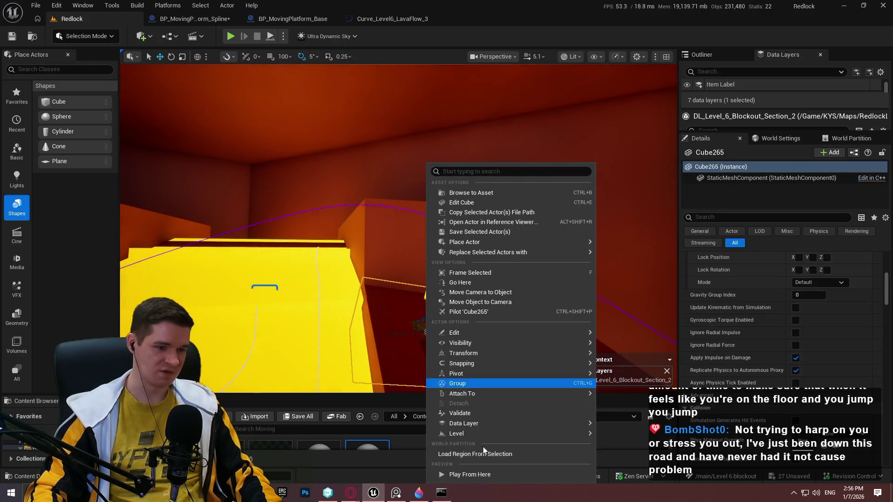
pyautogui.click(489, 475)
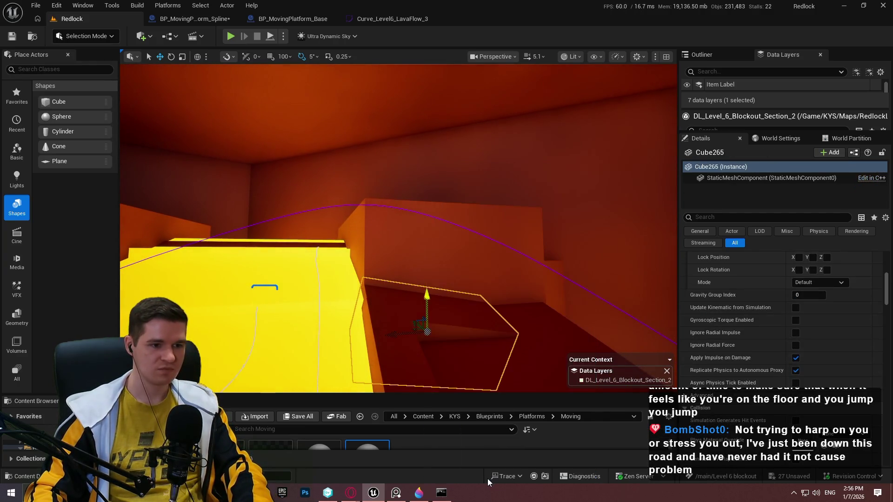
pyautogui.press('Escape')
pyautogui.scroll(1, 398, 228)
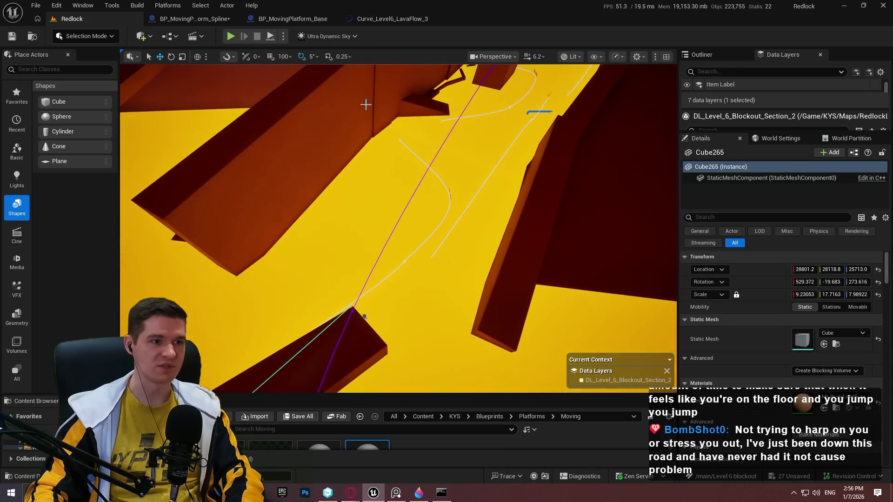
pyautogui.click(271, 37)
pyautogui.press('F11')
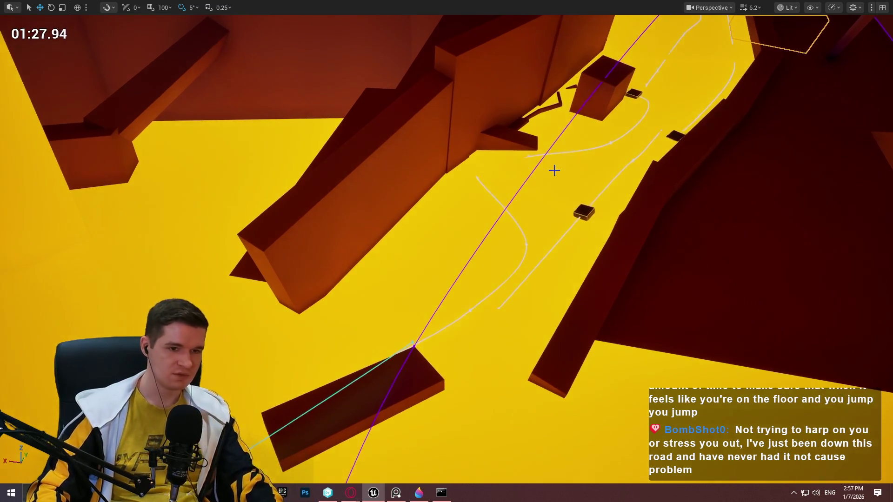
# Step: Leave immersive full-screen with F11 and stop the running playtest
pyautogui.press('F11')
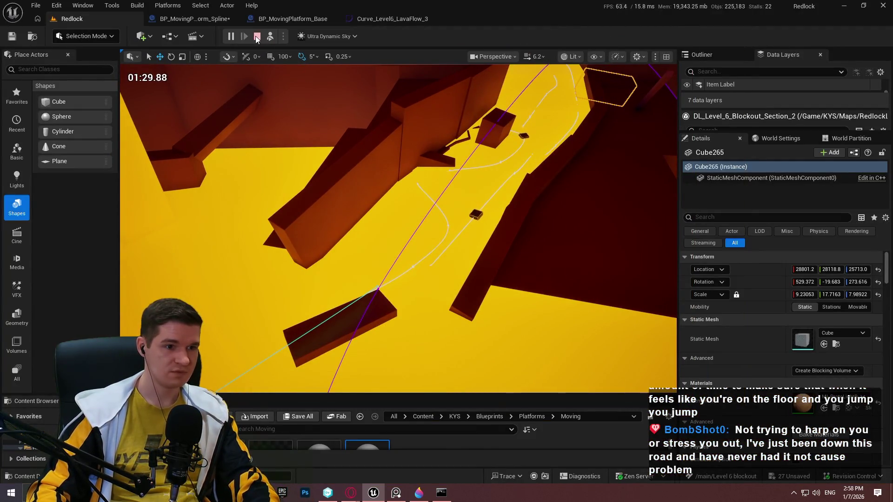
pyautogui.click(256, 36)
# Step: Set BP_MovingPlatform_Spline5's MetersPerSecond to 3.0
pyautogui.click(521, 172)
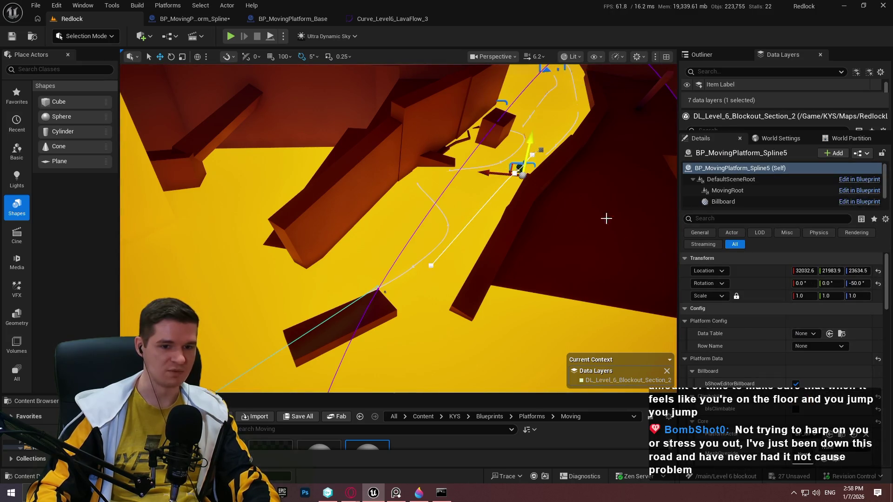
pyautogui.scroll(-5, 750, 350)
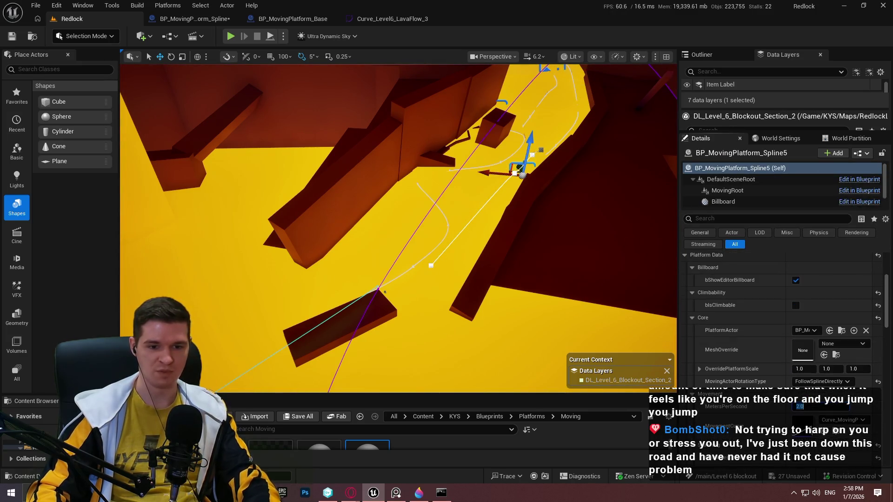
pyautogui.write('3')
pyautogui.press('Return')
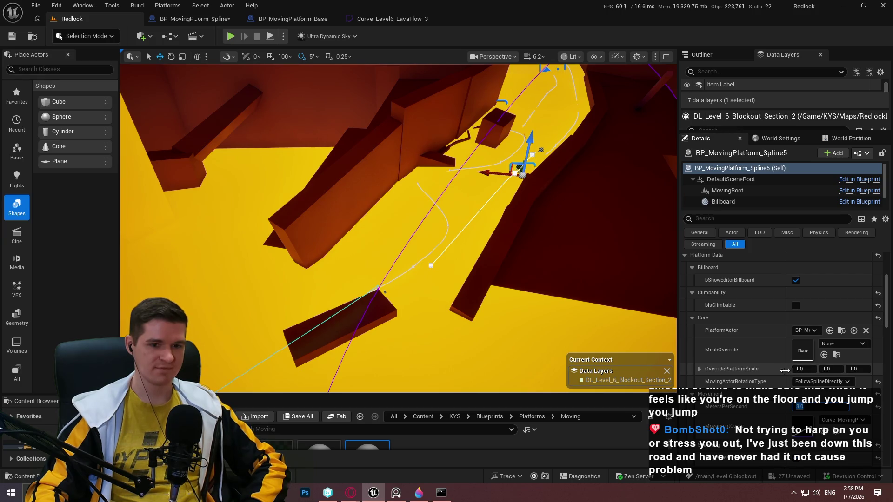
# Step: Set the first spline event's TimePercentageValue to 0.15
pyautogui.scroll(-8, 842, 384)
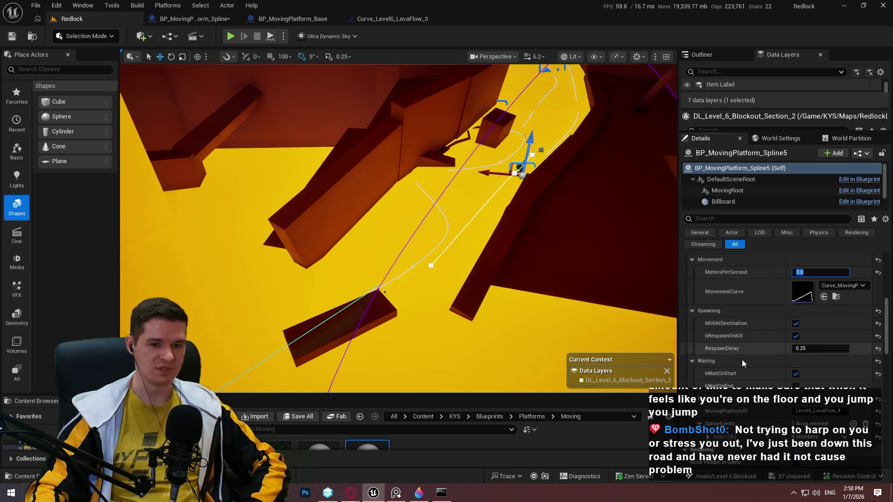
pyautogui.click(708, 378)
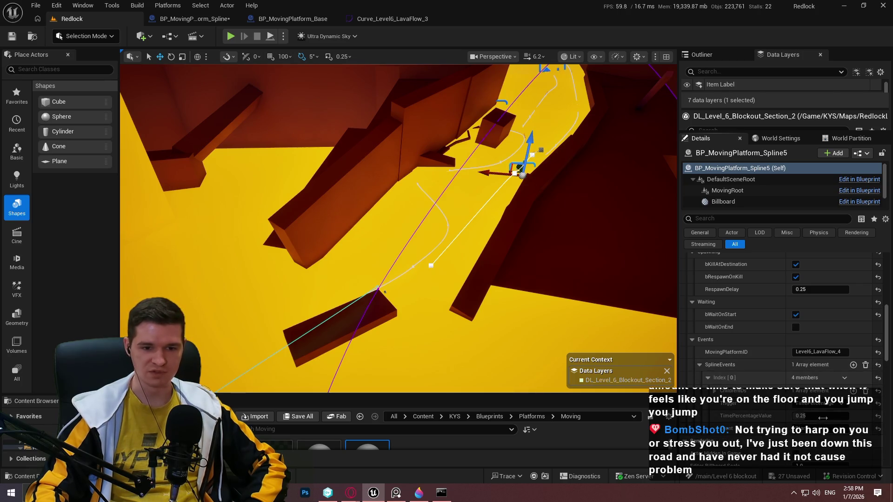
pyautogui.write('1')
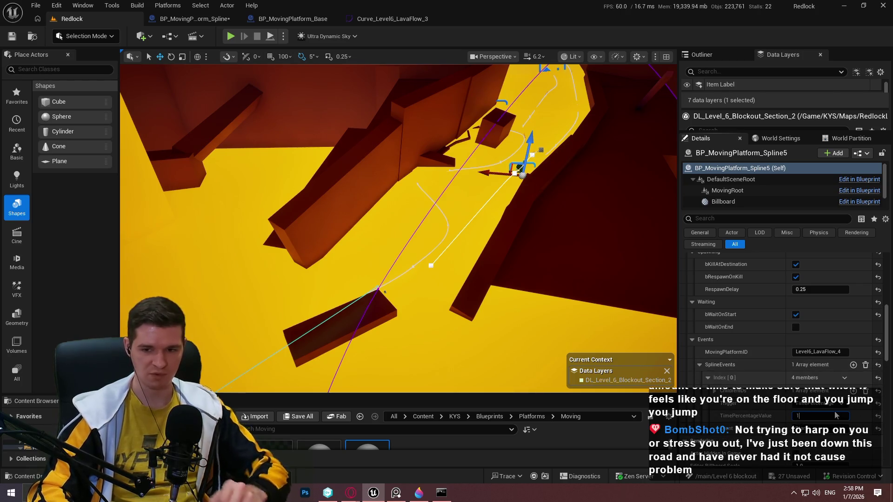
pyautogui.press('BackSpace')
pyautogui.write('0.15')
pyautogui.press('Return')
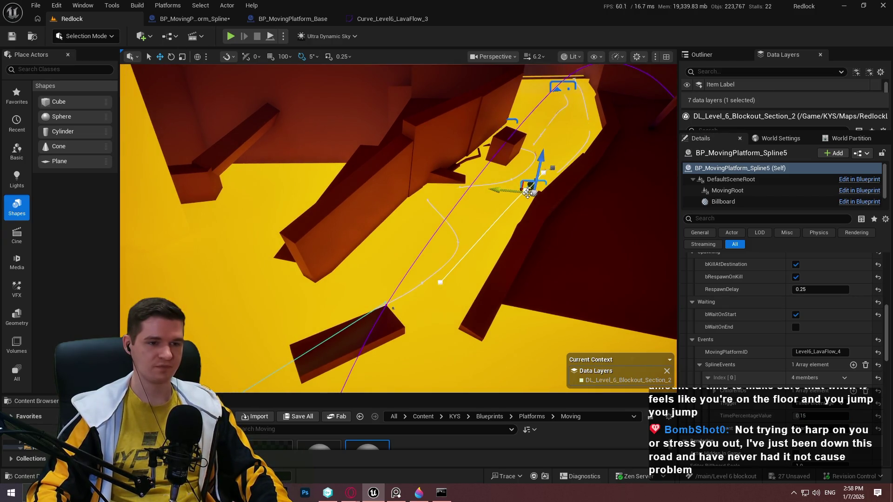
# Step: Select the yellow road slab Cube185 beside the red wall
pyautogui.moveTo(519, 201)
pyautogui.mouseDown()
pyautogui.moveTo(531, 234)
pyautogui.moveTo(564, 243)
pyautogui.mouseUp()
pyautogui.click(531, 234)
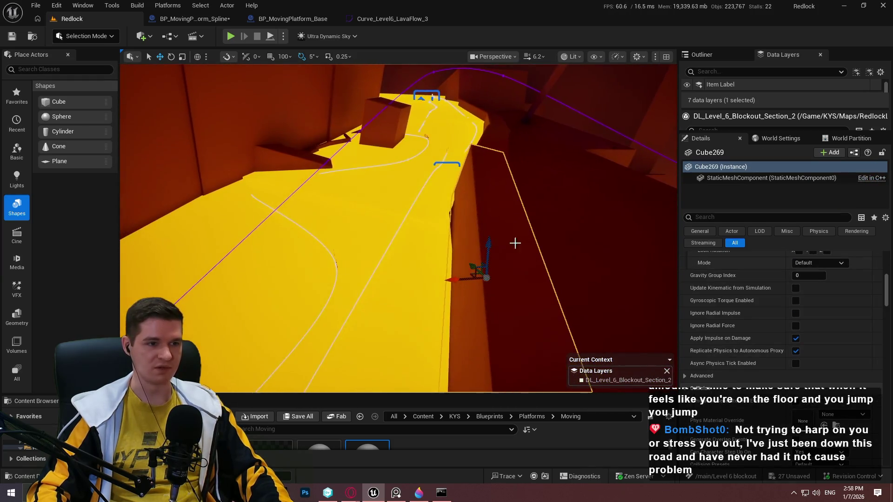
pyautogui.rightClick(567, 238)
pyautogui.click(529, 199)
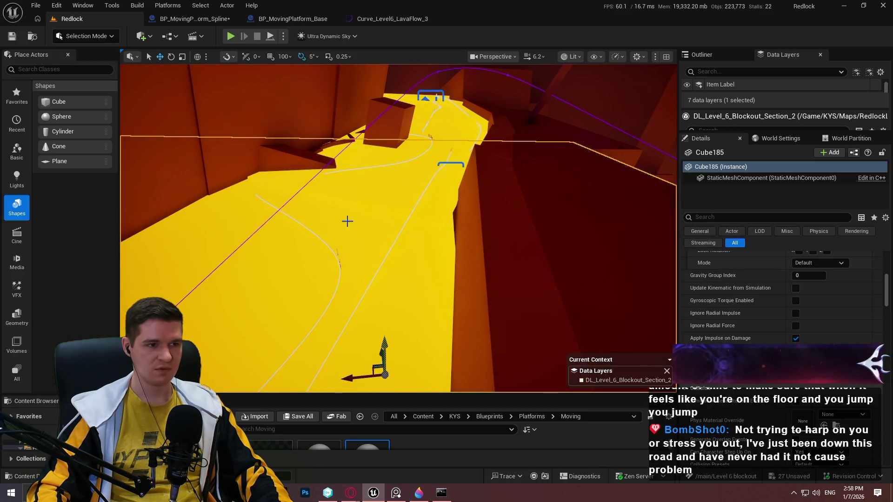
# Step: Duplicate it as Cube284, move it down-left and raise it above the road
pyautogui.moveTo(58, 101); pyautogui.dragTo(387, 100)
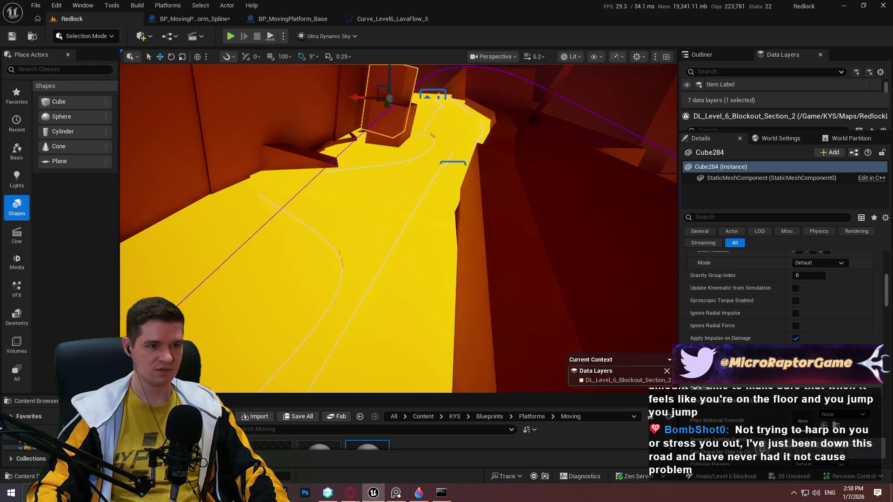
pyautogui.press('f')
pyautogui.moveTo(449, 183)
pyautogui.mouseDown()
pyautogui.moveTo(334, 219)
pyautogui.moveTo(326, 209)
pyautogui.moveTo(335, 288)
pyautogui.moveTo(357, 255)
pyautogui.moveTo(357, 235)
pyautogui.moveTo(270, 143)
pyautogui.moveTo(428, 218)
pyautogui.mouseUp()
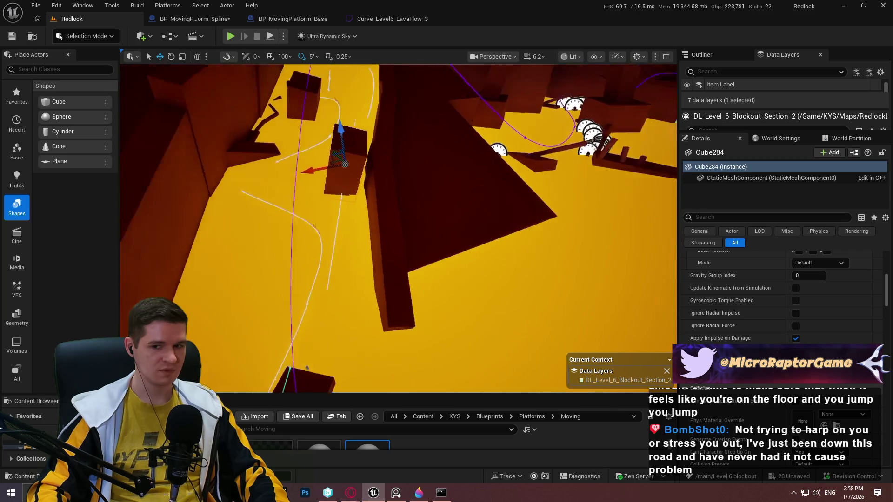
pyautogui.press('r')
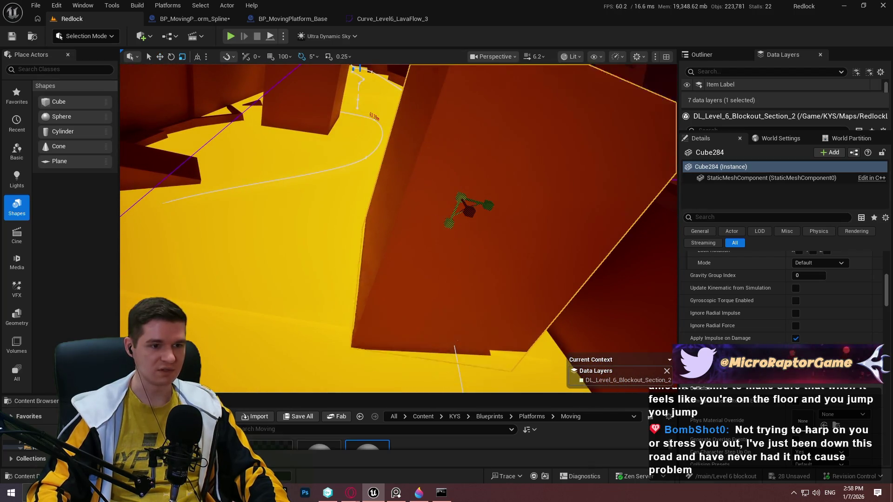
pyautogui.scroll(-5, 447, 217)
pyautogui.moveTo(467, 174); pyautogui.dragTo(464, 161)
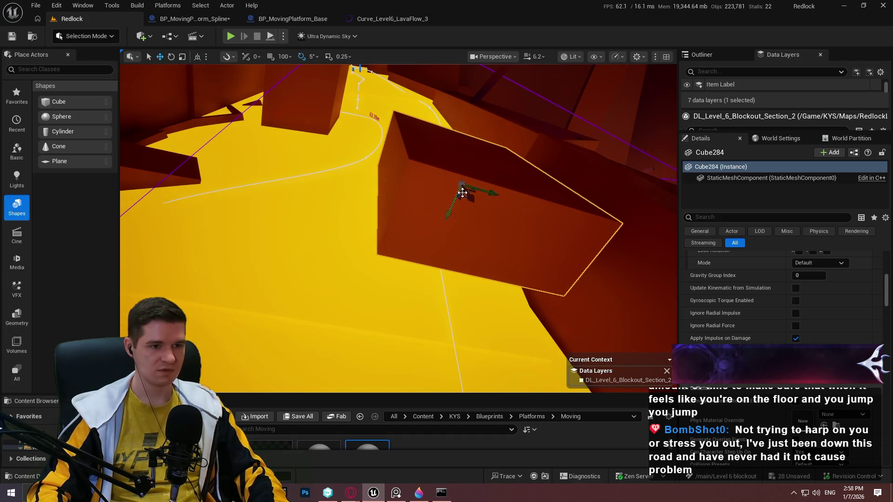
pyautogui.moveTo(446, 233)
pyautogui.mouseDown()
pyautogui.moveTo(396, 242)
pyautogui.moveTo(381, 238)
pyautogui.moveTo(386, 219)
pyautogui.moveTo(367, 223)
pyautogui.moveTo(377, 214)
pyautogui.moveTo(428, 293)
pyautogui.moveTo(440, 282)
pyautogui.mouseUp()
# Step: Move the SKM_Quinn_Simple5 mannequin down the yellow path beneath the raised Cube284 block
pyautogui.click(428, 293)
pyautogui.click(494, 218)
pyautogui.moveTo(494, 219)
pyautogui.mouseDown()
pyautogui.moveTo(434, 238)
pyautogui.moveTo(480, 269)
pyautogui.mouseUp()
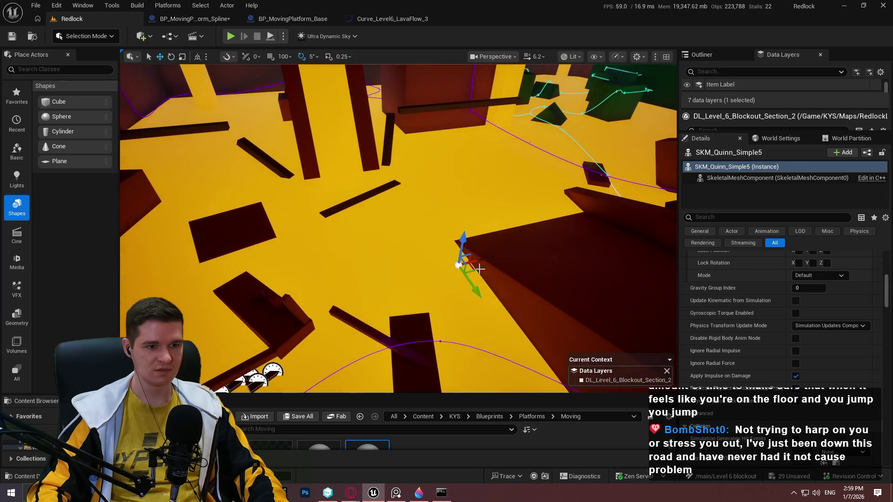
pyautogui.moveTo(610, 282)
pyautogui.mouseDown()
pyautogui.moveTo(581, 279)
pyautogui.moveTo(551, 294)
pyautogui.mouseUp()
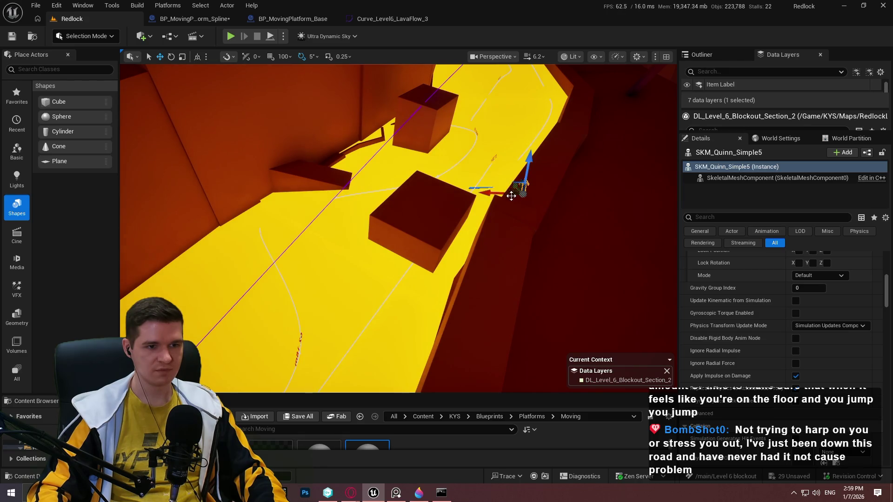
pyautogui.moveTo(506, 195)
pyautogui.mouseDown()
pyautogui.moveTo(373, 255)
pyautogui.moveTo(403, 245)
pyautogui.moveTo(529, 99)
pyautogui.moveTo(557, 135)
pyautogui.moveTo(330, 123)
pyautogui.moveTo(381, 111)
pyautogui.moveTo(365, 156)
pyautogui.moveTo(342, 156)
pyautogui.moveTo(359, 149)
pyautogui.mouseUp()
pyautogui.click(402, 102)
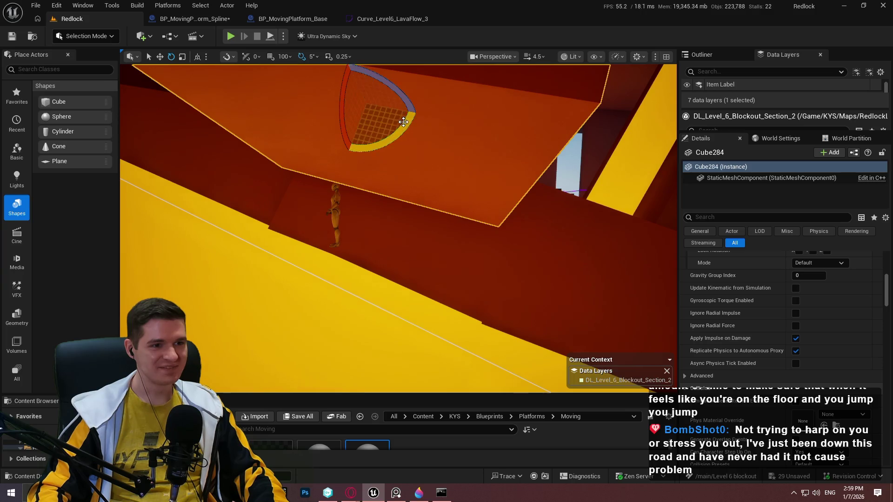
# Step: Shift the overhead block down-left and shorten it, then Play From Here on the track cube
pyautogui.moveTo(403, 122); pyautogui.dragTo(421, 122)
pyautogui.press('w')
pyautogui.moveTo(358, 126)
pyautogui.mouseDown()
pyautogui.moveTo(304, 180)
pyautogui.moveTo(313, 165)
pyautogui.mouseUp()
pyautogui.moveTo(333, 212)
pyautogui.mouseDown()
pyautogui.moveTo(463, 113)
pyautogui.moveTo(451, 119)
pyautogui.moveTo(471, 128)
pyautogui.mouseUp()
pyautogui.press('r')
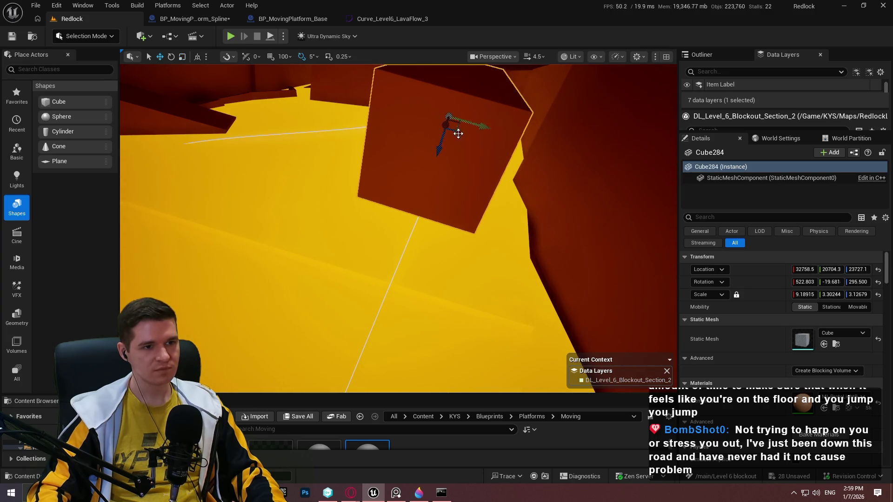
pyautogui.press('f')
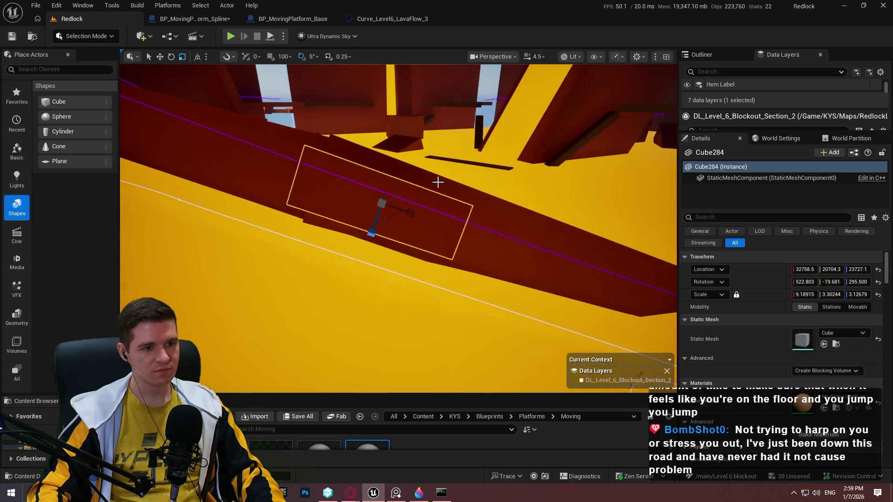
pyautogui.moveTo(411, 214)
pyautogui.mouseDown()
pyautogui.moveTo(401, 212)
pyautogui.moveTo(494, 258)
pyautogui.moveTo(398, 231)
pyautogui.moveTo(392, 253)
pyautogui.mouseUp()
pyautogui.rightClick(487, 188)
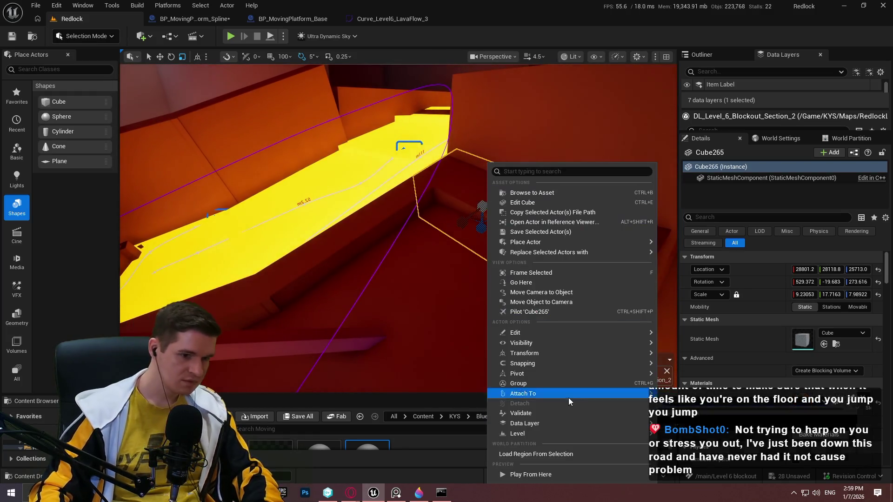
pyautogui.click(552, 476)
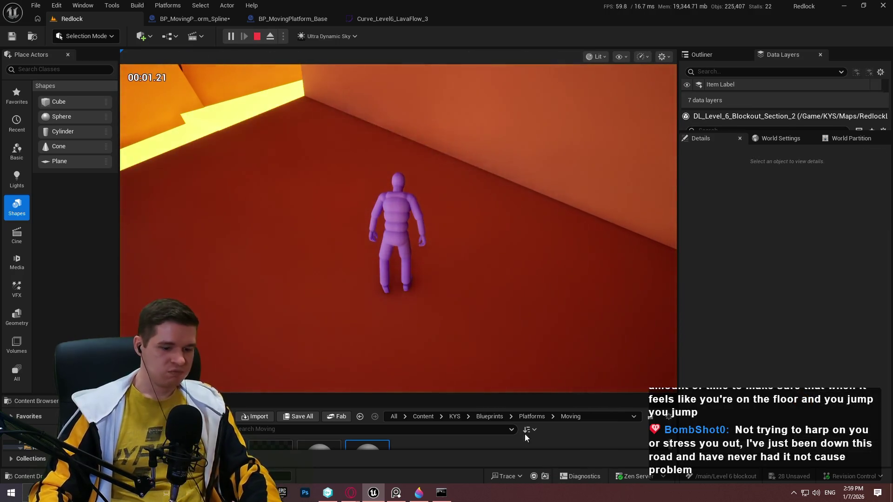
# Step: Go full-screen and run the character along the floor, jumping across the dark block platforms
pyautogui.press('F11')
pyautogui.press('w')
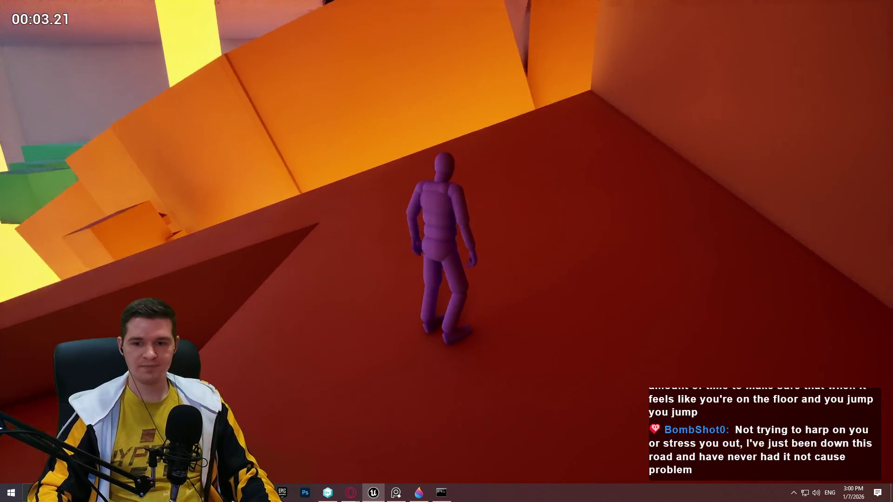
pyautogui.press('w')
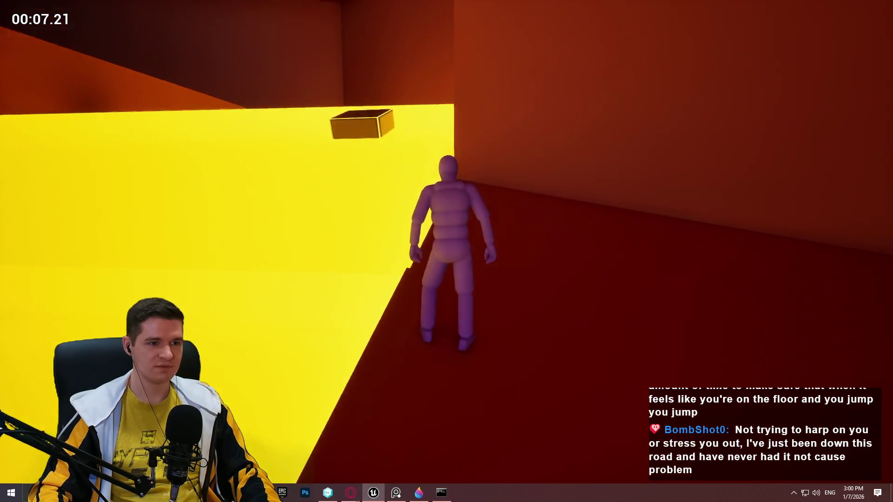
pyautogui.press('w')
pyautogui.press('w')
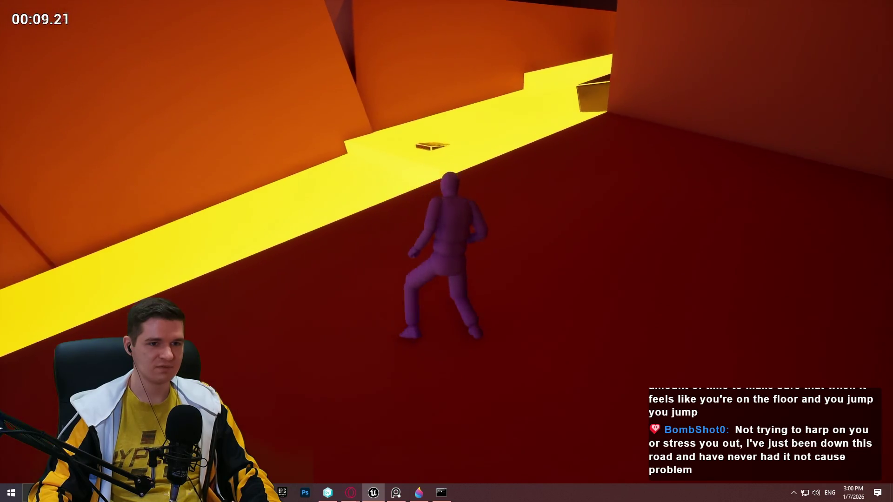
pyautogui.press('w')
pyautogui.press('space')
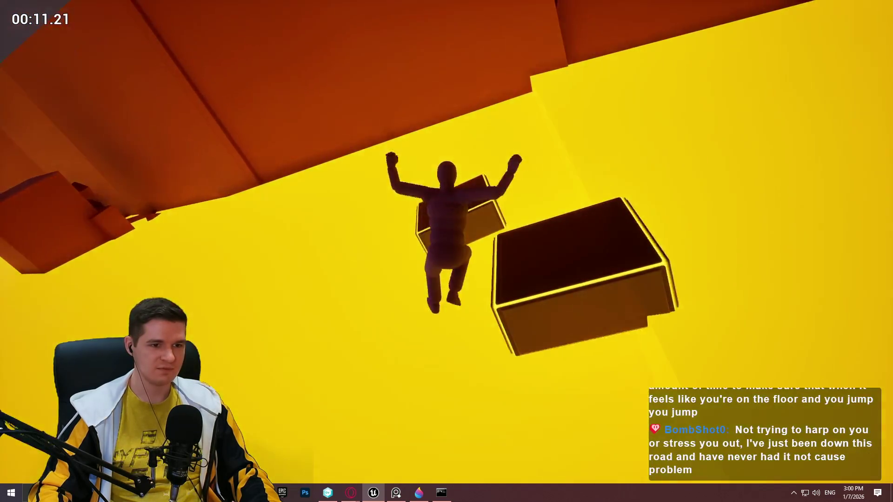
pyautogui.press('space')
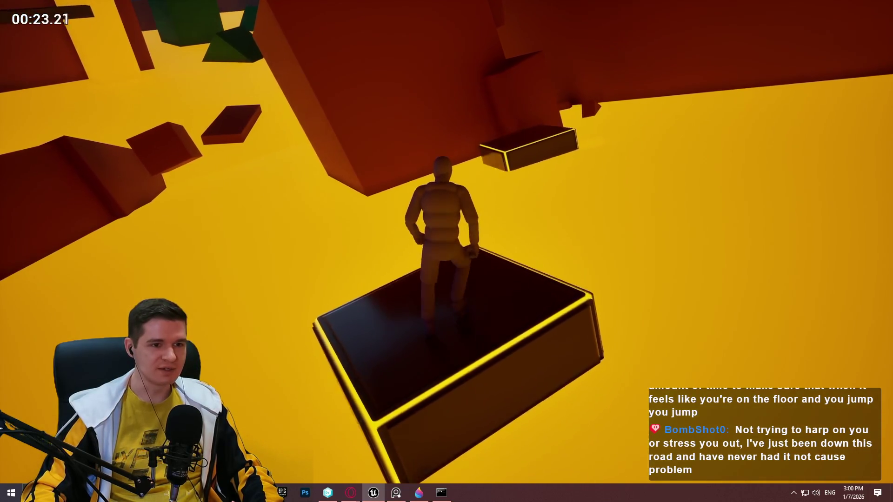
pyautogui.press('space')
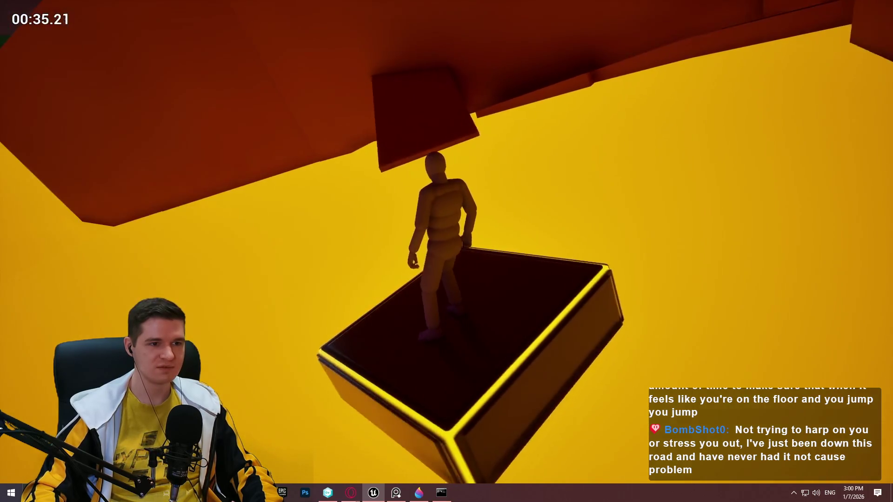
# Step: Leap to the wall, climb onto the narrow beam, walk it and jump off the end
pyautogui.press('w')
pyautogui.press('space')
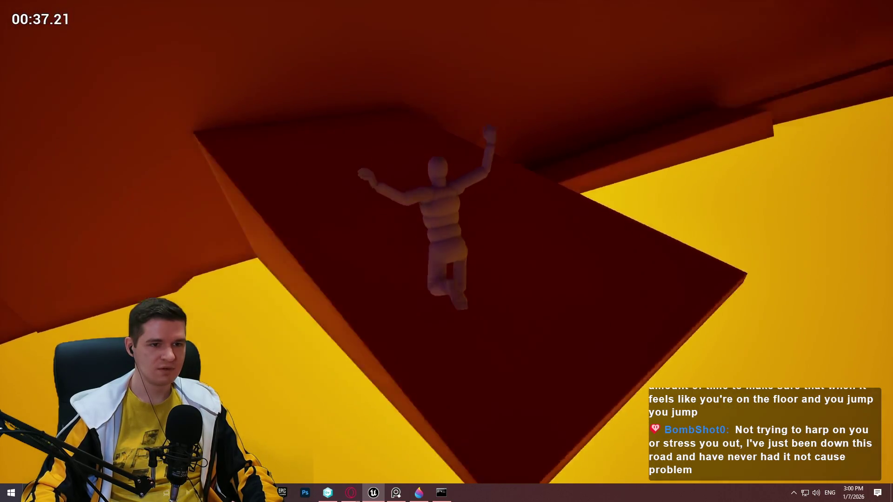
pyautogui.press('w')
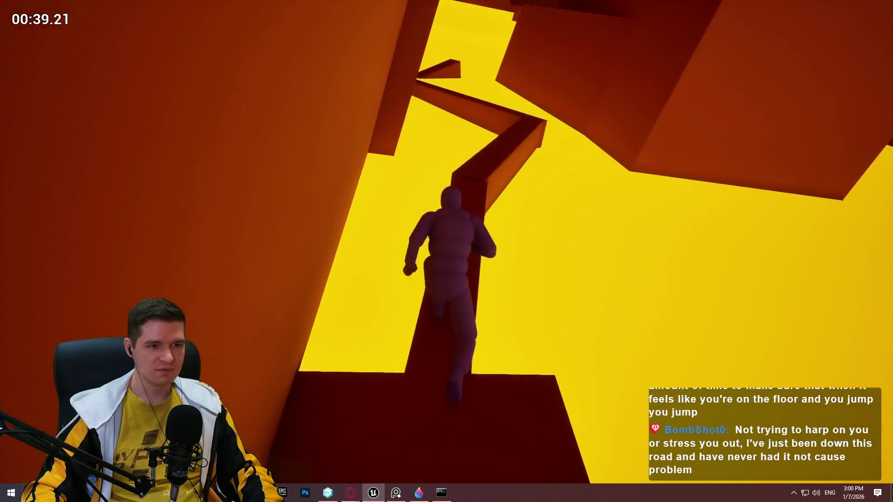
pyautogui.press('w')
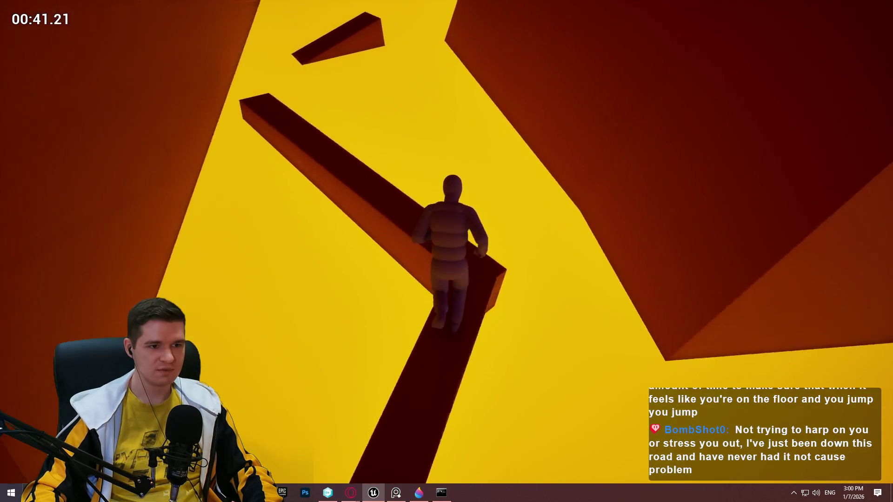
pyautogui.press('w')
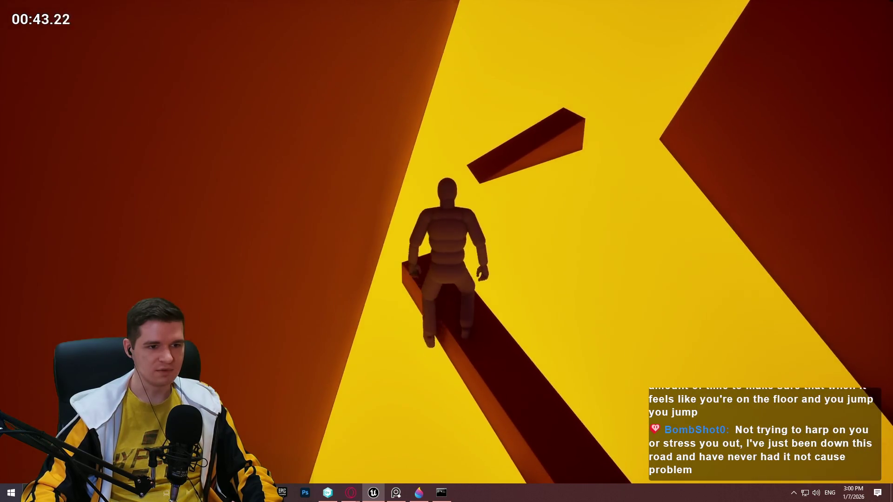
pyautogui.press('w')
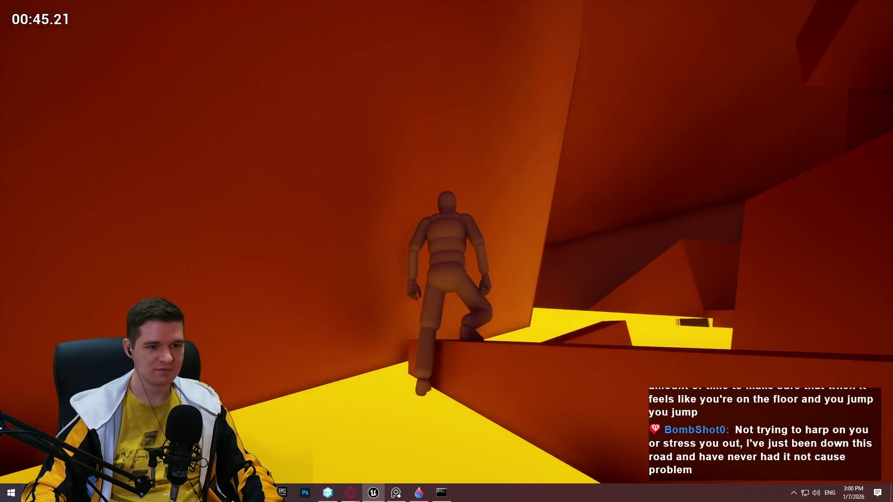
pyautogui.press('w')
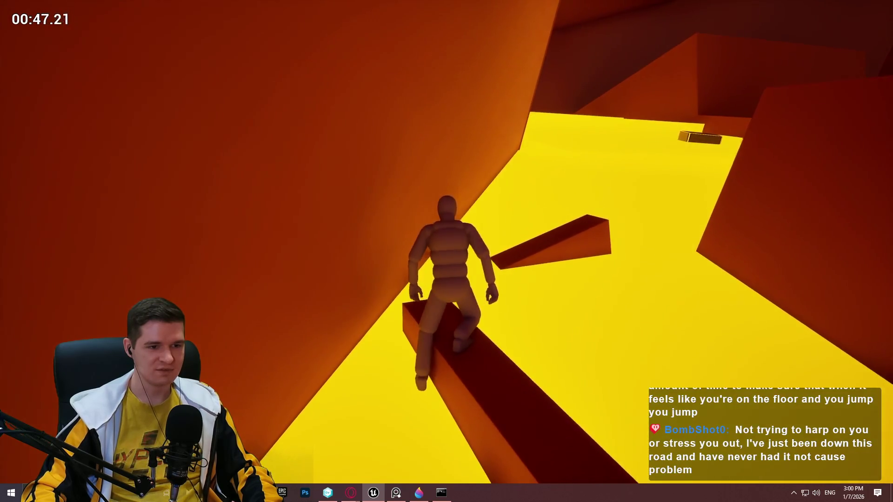
pyautogui.press('space')
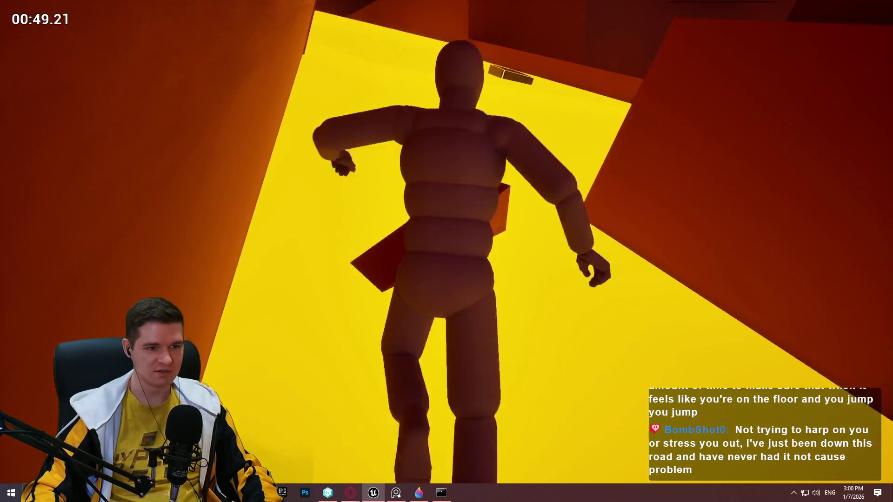
# Step: Cross the angled beam and climb onto the tall block's ledge
pyautogui.press('w')
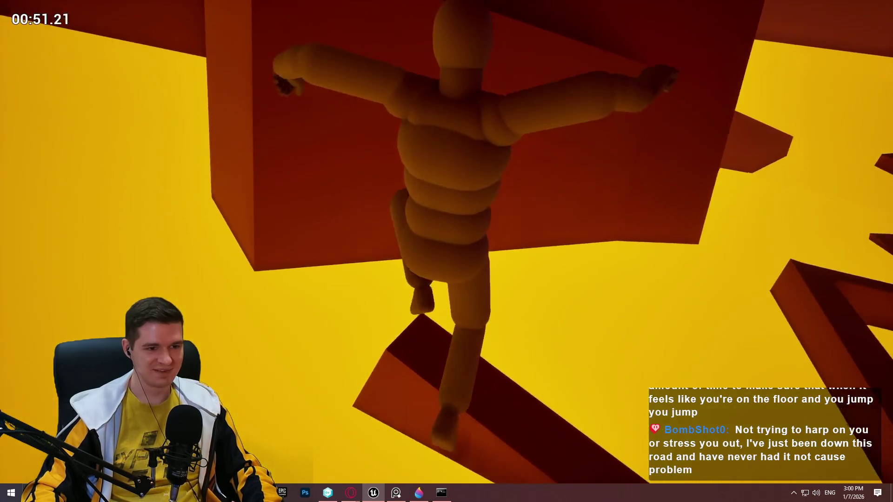
pyautogui.press('w')
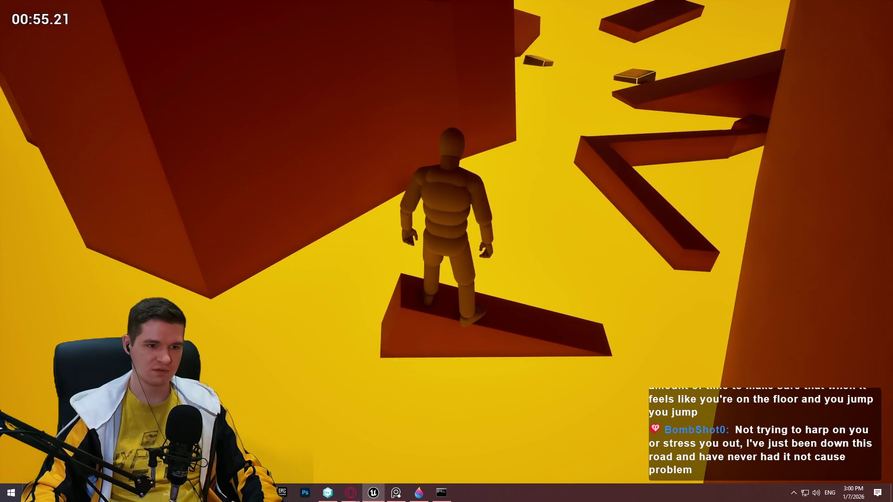
pyautogui.press('space')
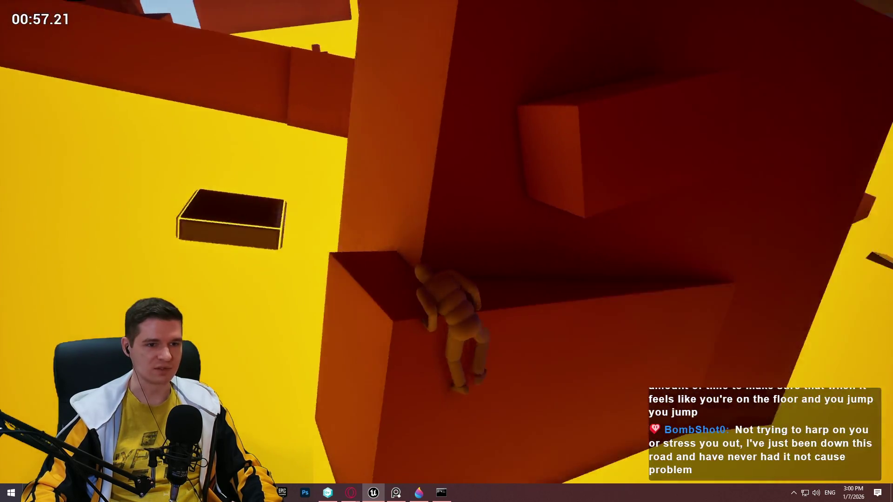
pyautogui.press('w')
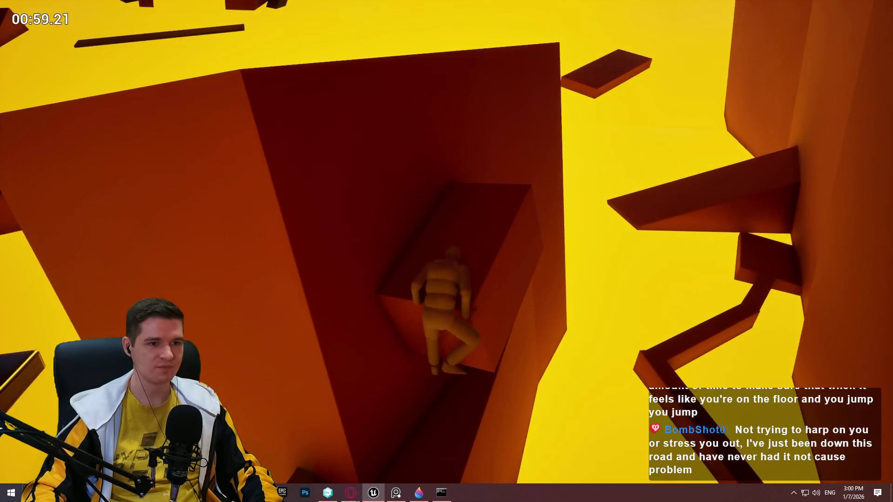
pyautogui.press('w')
pyautogui.press('w')
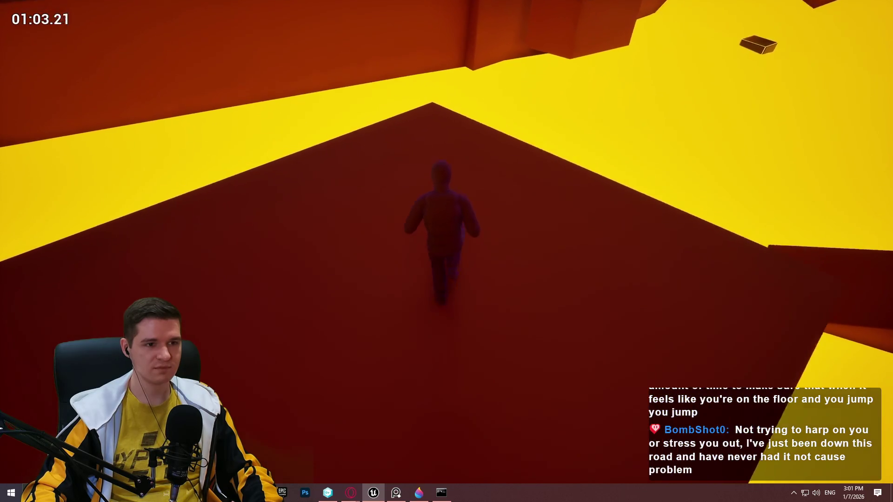
# Step: Run across the red block, pull up onto the dark block, then end the playtest with Esc
pyautogui.press('w')
pyautogui.press('w')
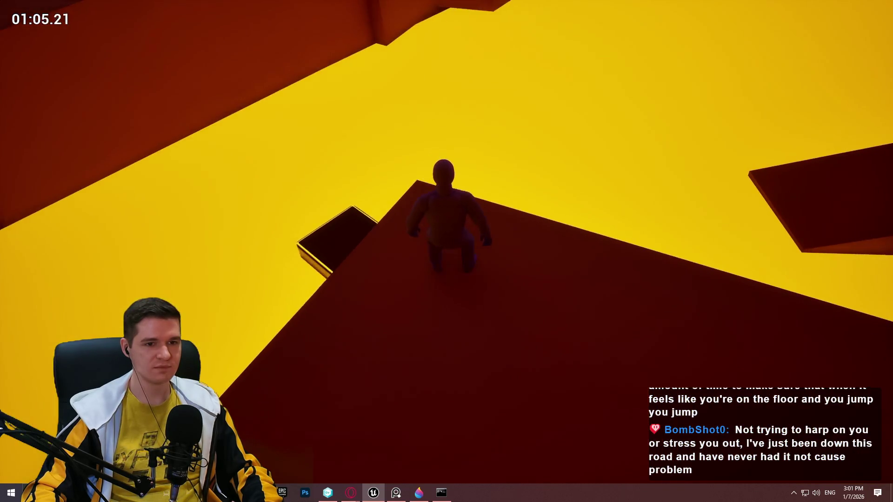
pyautogui.press('w')
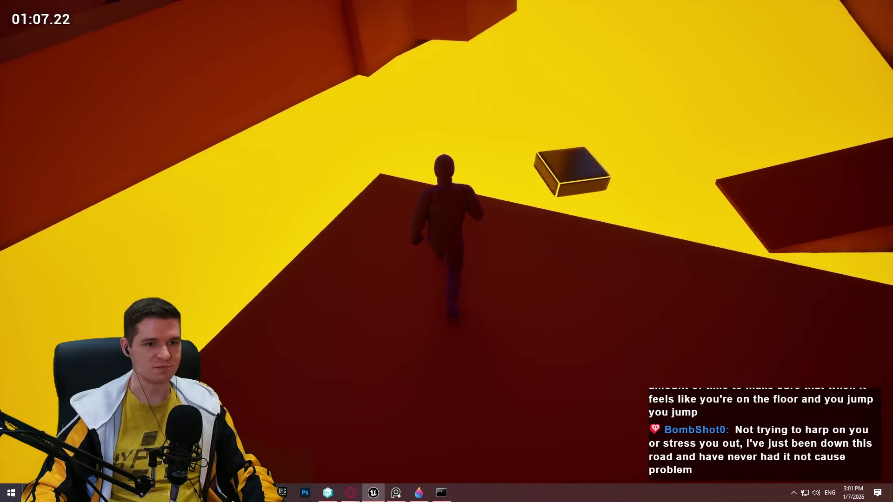
pyautogui.press('w')
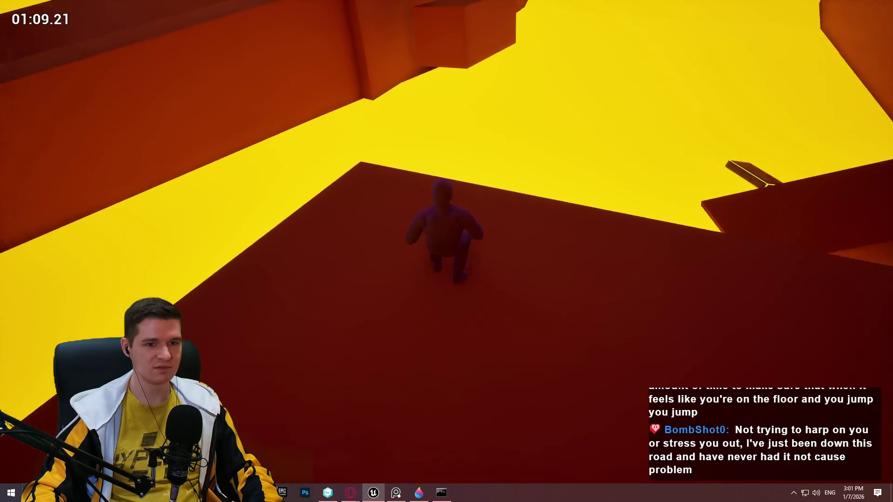
pyautogui.press('w')
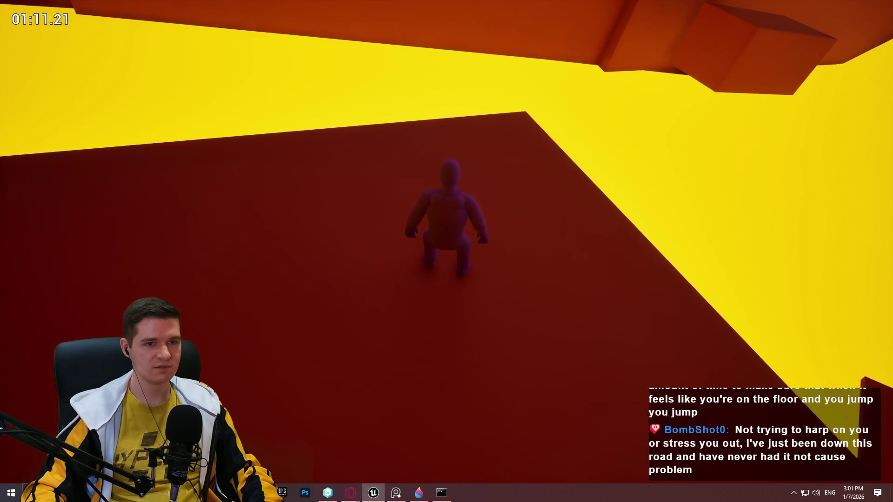
pyautogui.press('w')
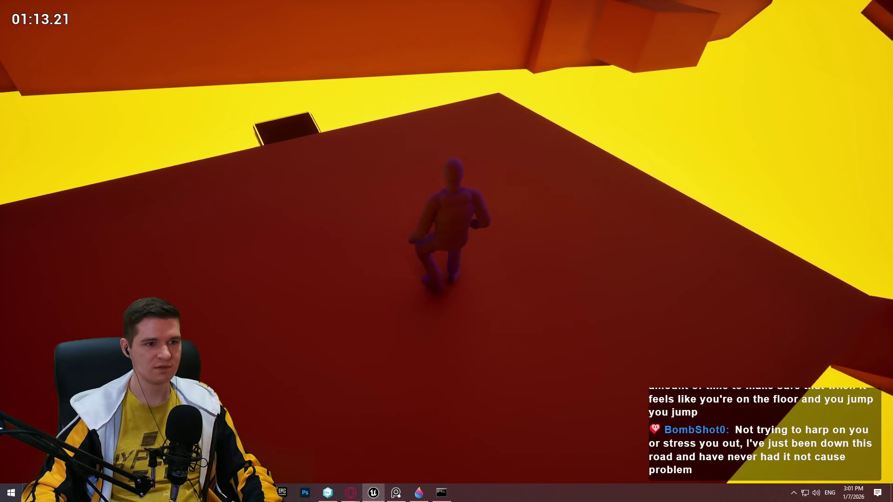
pyautogui.press('w')
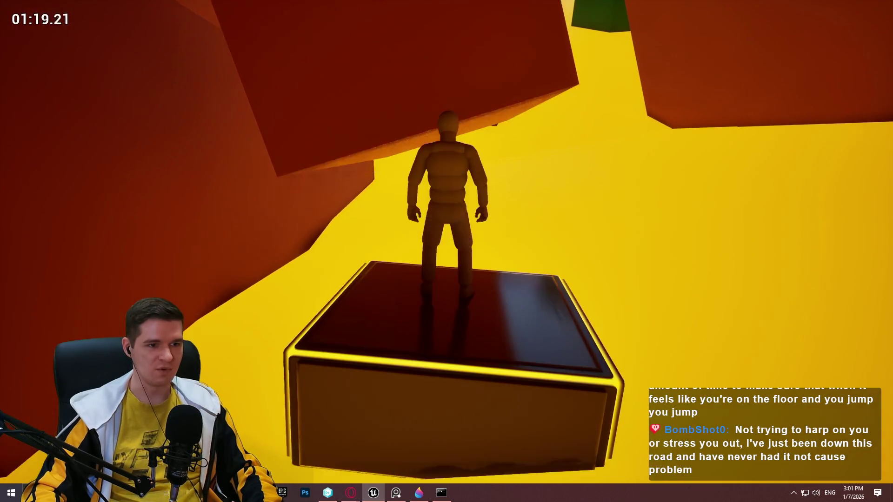
pyautogui.press('w')
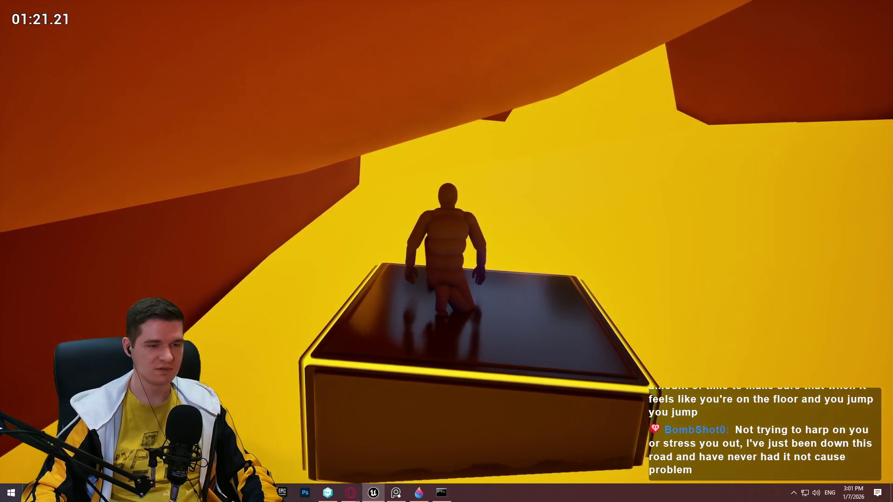
pyautogui.press('w')
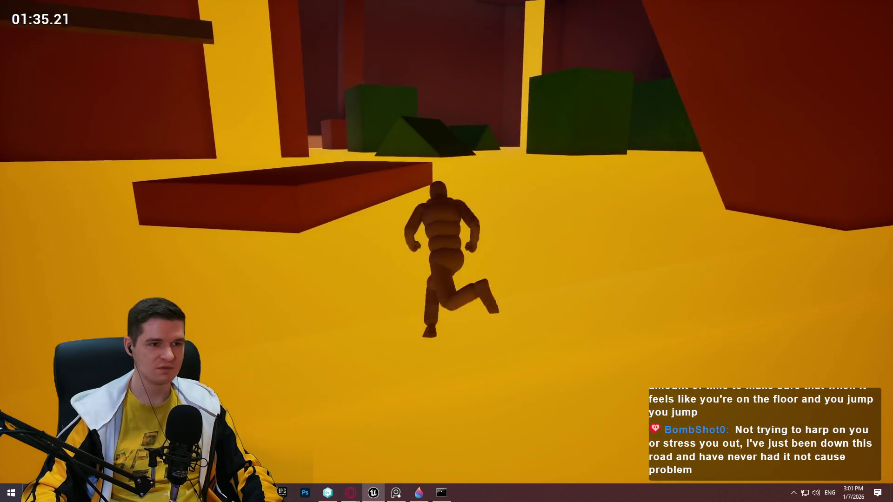
pyautogui.press('Escape')
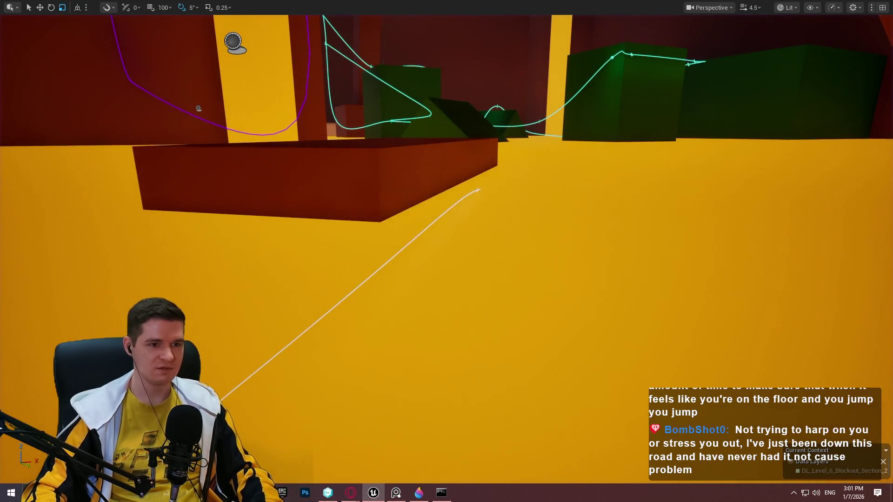
# Step: Restore the editor layout and scroll through the Spline6 and Spline5 platforms' Details while flying along the spline
pyautogui.rightClick(467, 191)
pyautogui.click(478, 190)
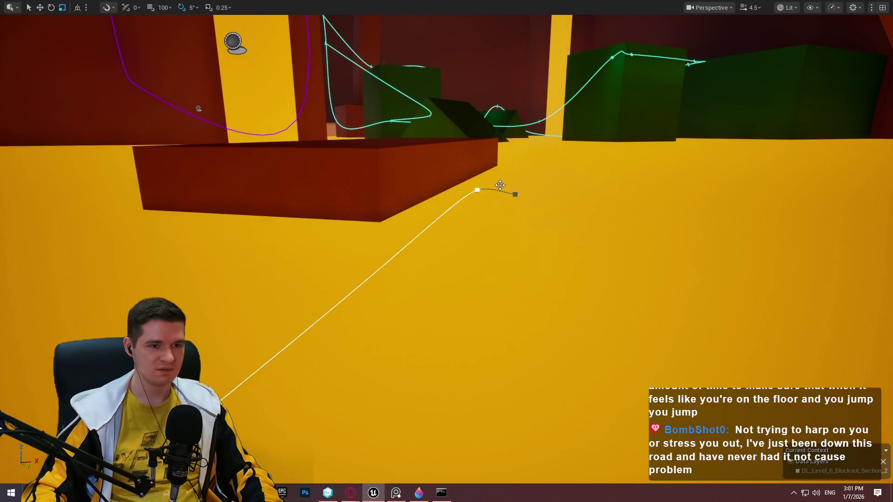
pyautogui.press('F11')
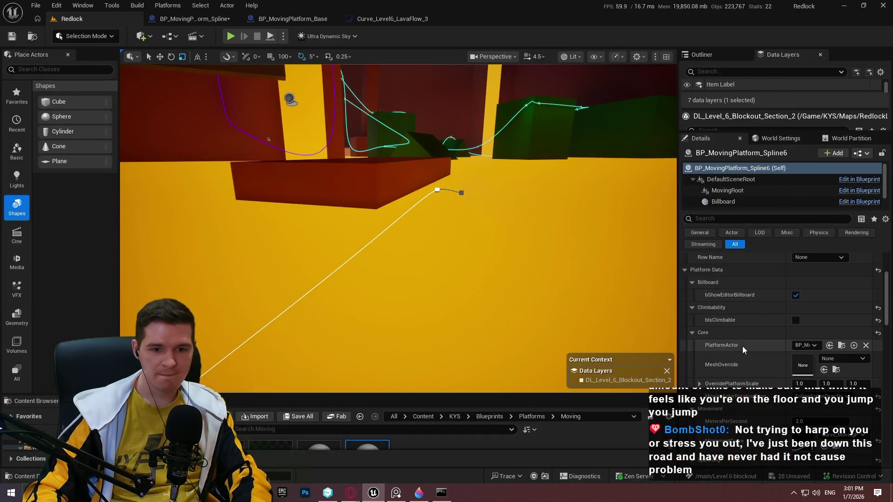
pyautogui.scroll(-5, 742, 346)
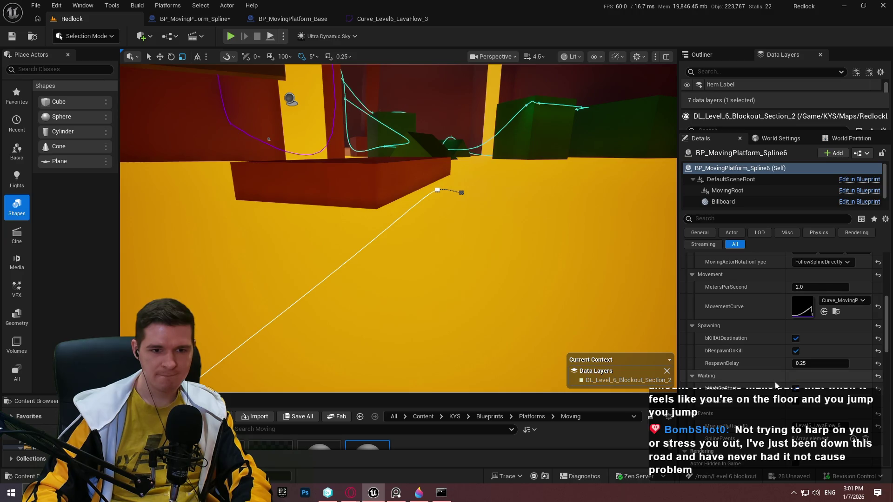
pyautogui.moveTo(302, 231)
pyautogui.mouseDown()
pyautogui.moveTo(326, 219)
pyautogui.moveTo(303, 231)
pyautogui.mouseUp()
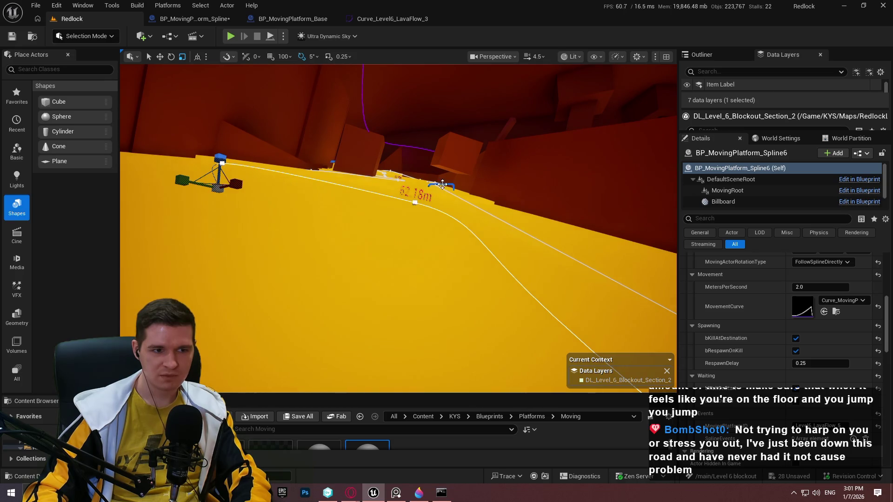
pyautogui.scroll(-2, 764, 370)
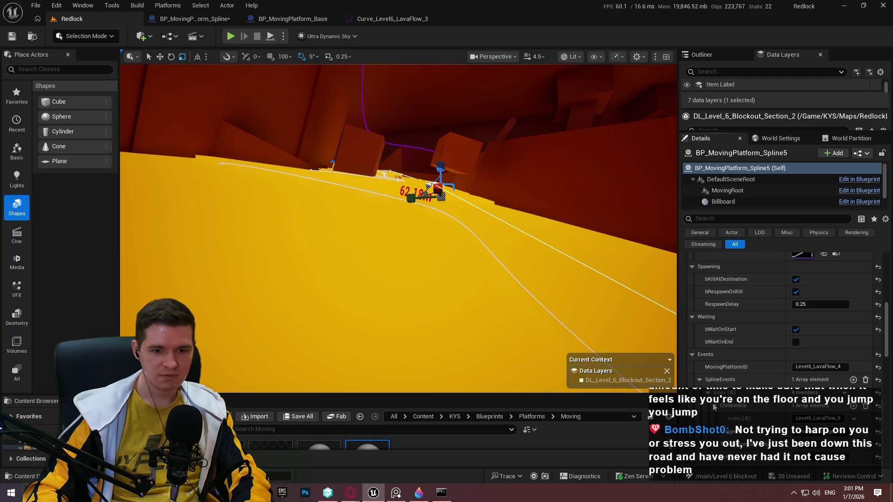
pyautogui.moveTo(566, 298); pyautogui.dragTo(526, 292)
pyautogui.scroll(-1, 759, 433)
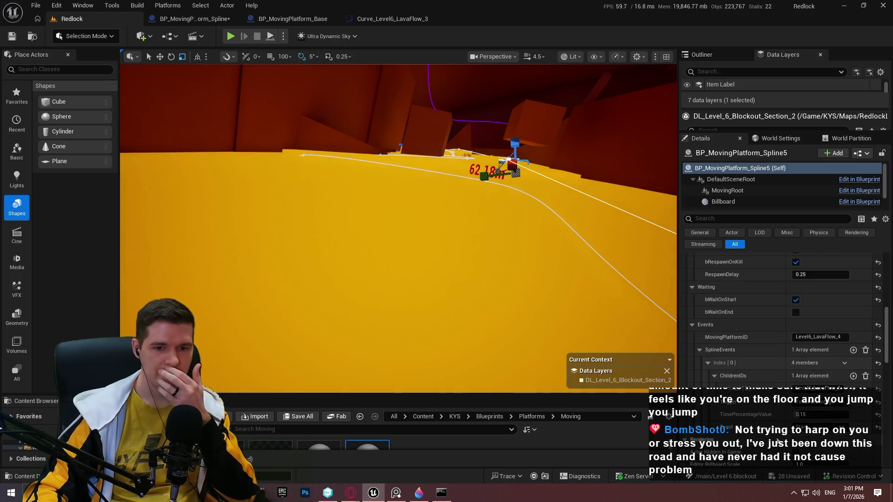
pyautogui.moveTo(419, 239); pyautogui.dragTo(393, 206)
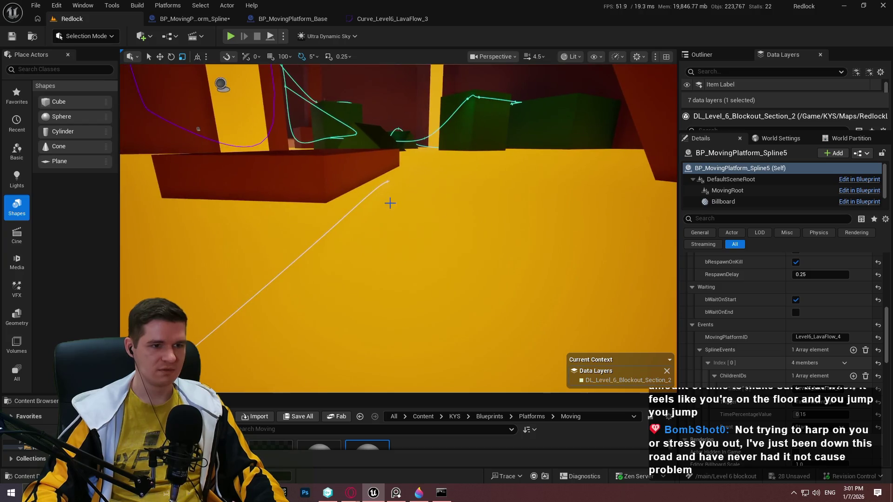
# Step: Reselect the Spline6 platform, review its Details and frame its spline start
pyautogui.hotkey('ctrl', 'd')
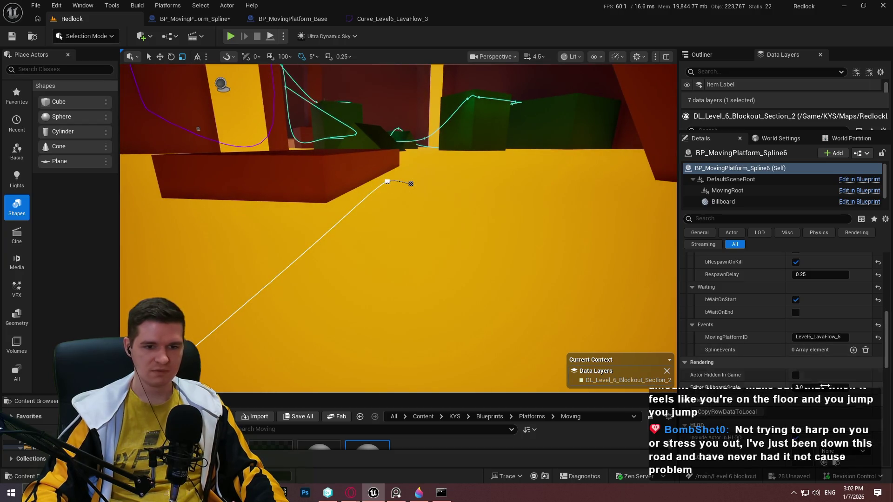
pyautogui.scroll(5, 791, 372)
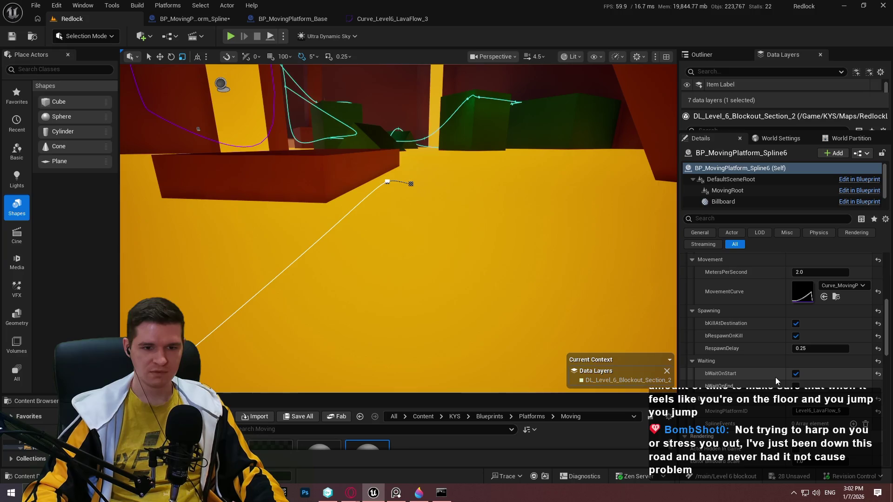
pyautogui.scroll(5, 772, 348)
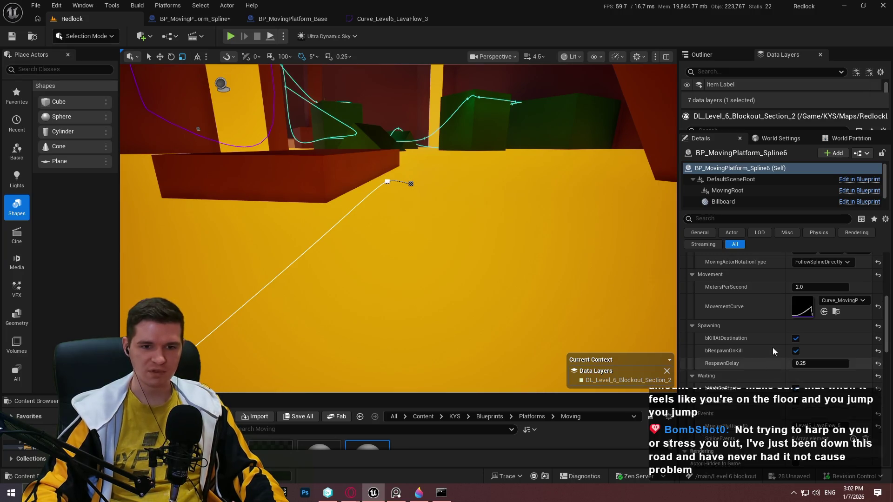
pyautogui.scroll(1, 774, 343)
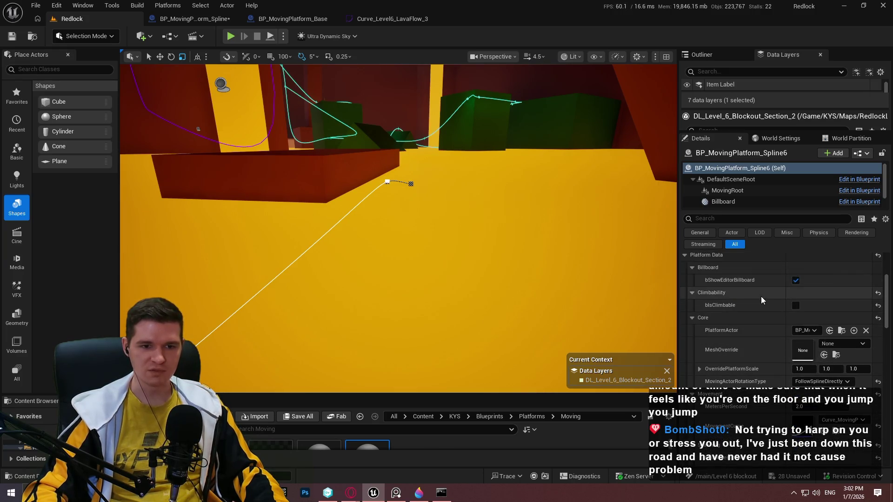
pyautogui.scroll(-5, 775, 335)
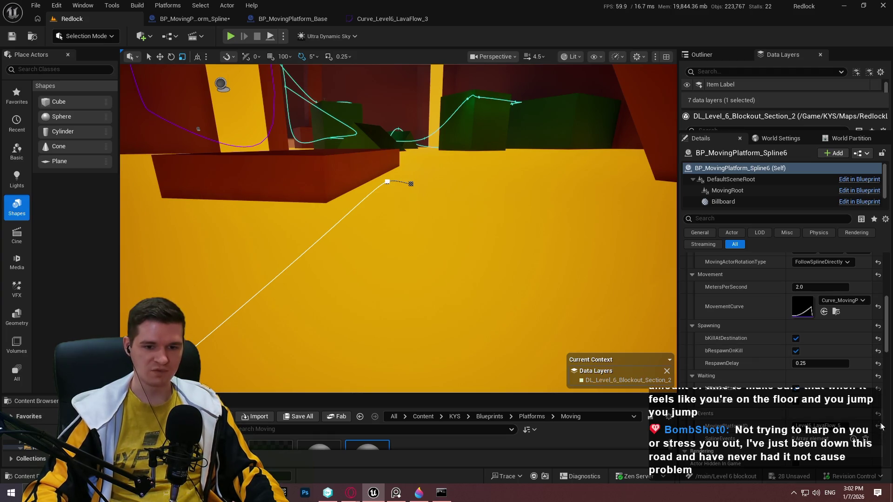
pyautogui.press('f')
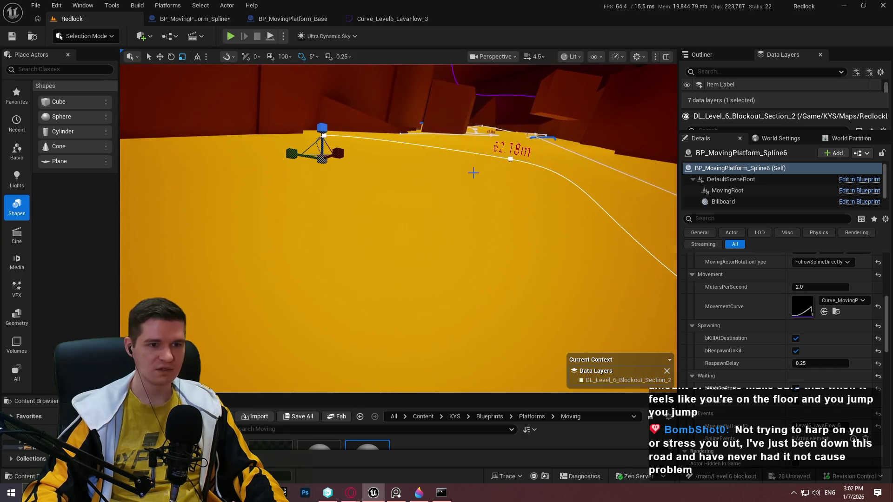
pyautogui.scroll(-2, 746, 366)
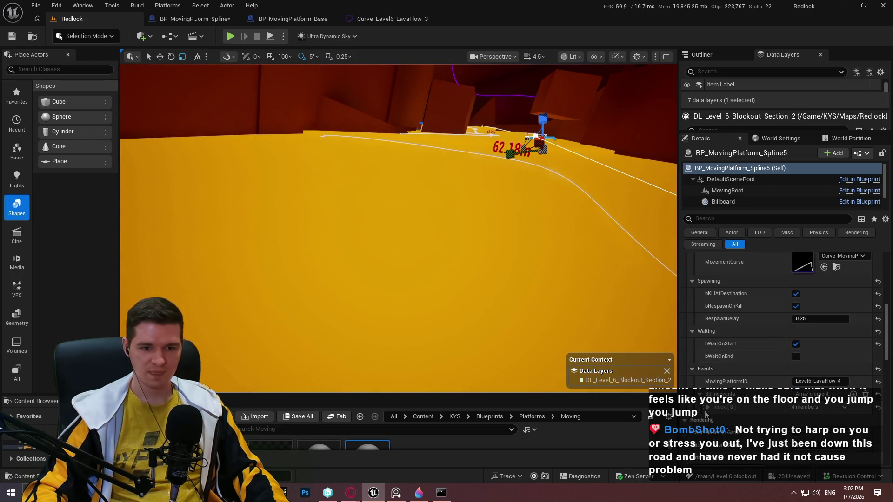
pyautogui.scroll(-2, 773, 331)
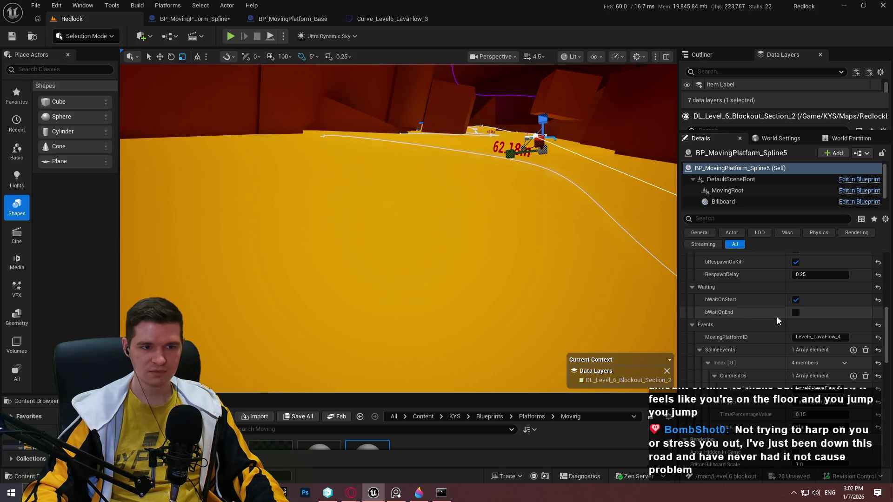
# Step: Frame the Spline5 platform over the lava path and start a Play From Here playtest
pyautogui.moveTo(418, 210); pyautogui.dragTo(353, 260)
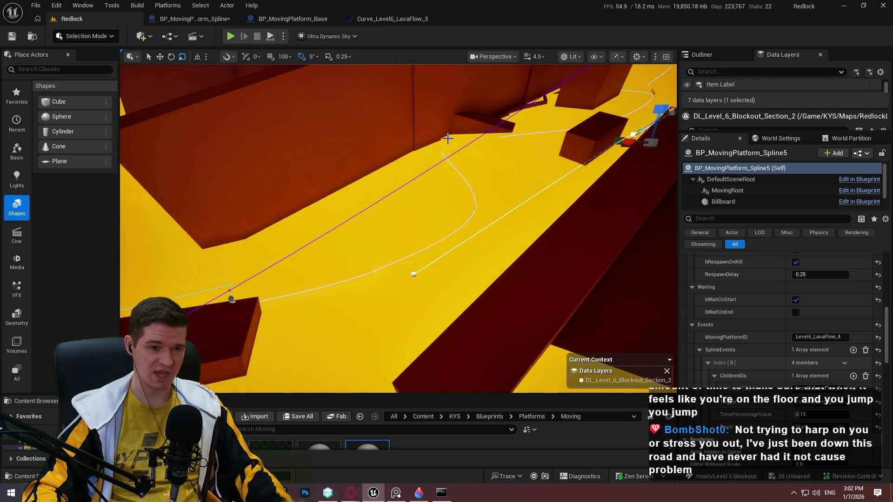
pyautogui.moveTo(448, 139); pyautogui.dragTo(448, 167)
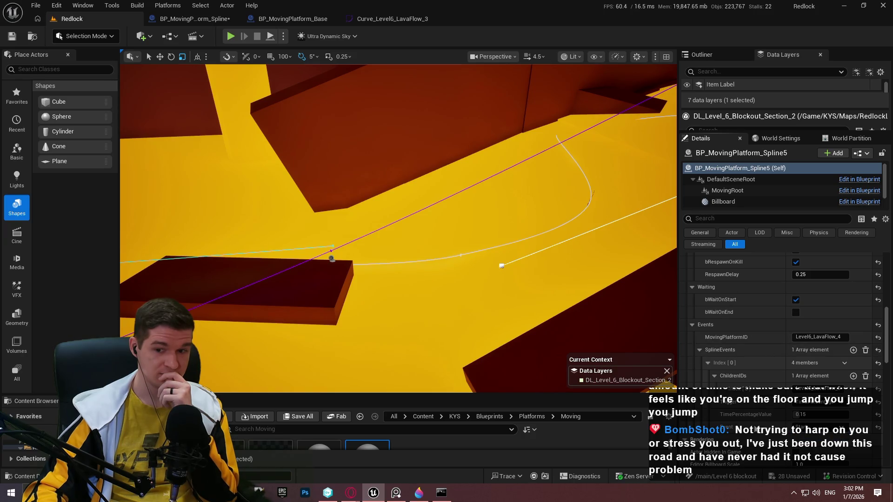
pyautogui.press('w')
pyautogui.press('f')
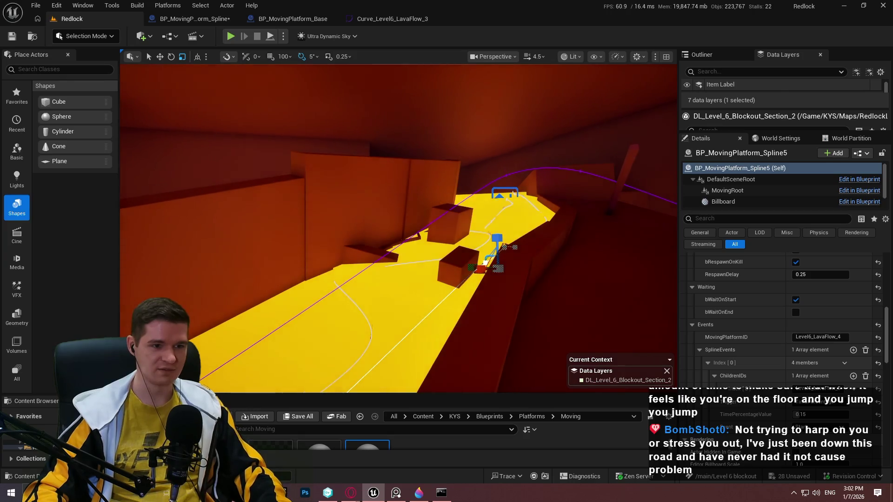
pyautogui.moveTo(531, 248); pyautogui.dragTo(545, 315)
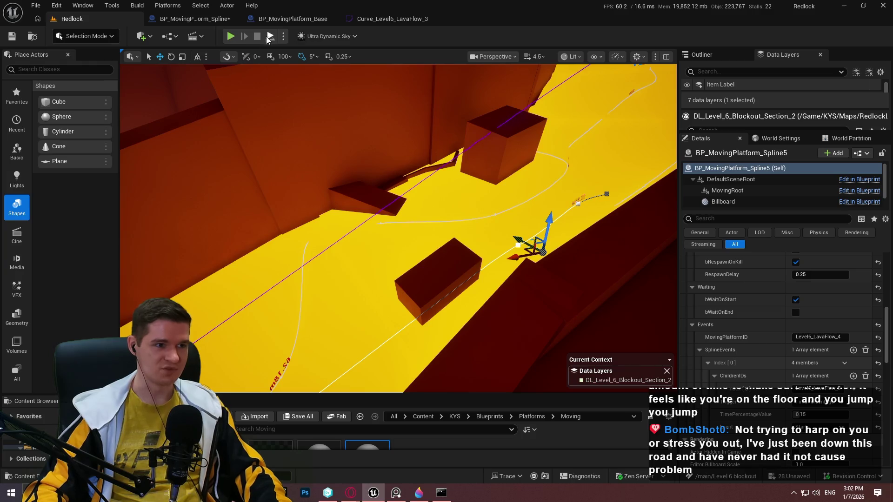
pyautogui.click(268, 37)
# Step: Switch the playtest to immersive full-screen and play through the lava-flow section
pyautogui.press('F11')
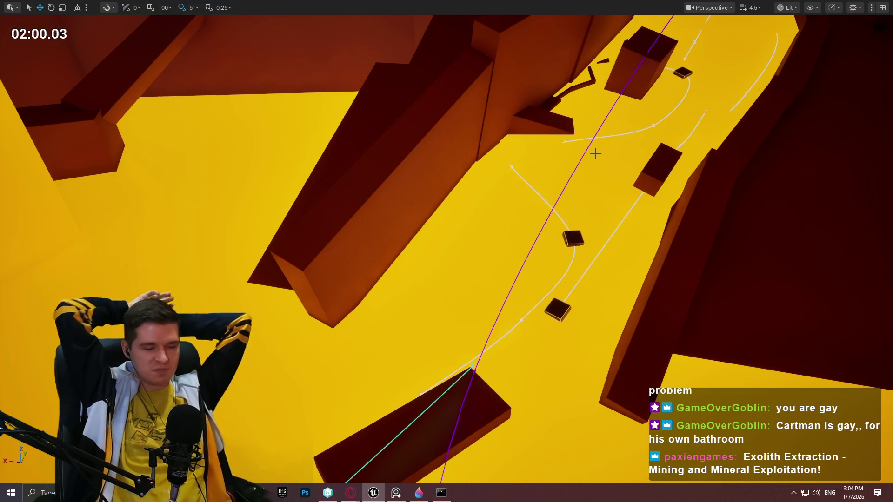
# Step: Stop the playtest, set Spline6's MetersPerSecond to 4.0, and play fullscreen again
pyautogui.press('Escape')
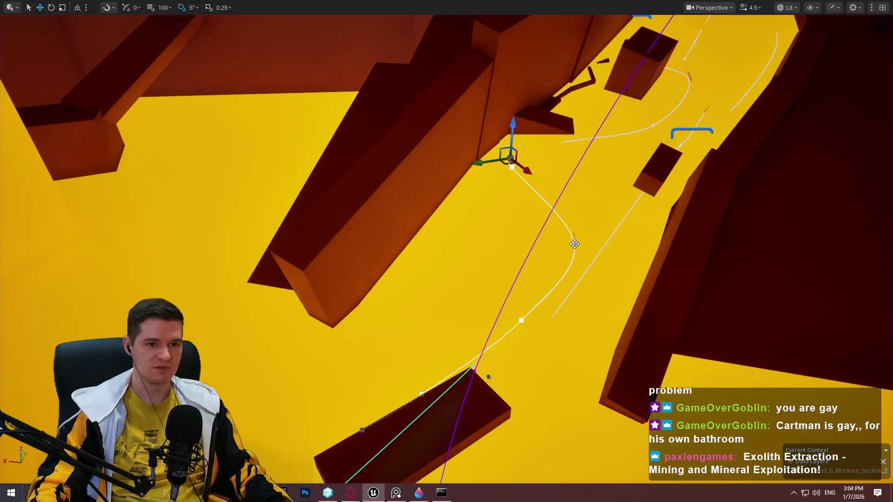
pyautogui.press('F11')
pyautogui.scroll(3, 749, 353)
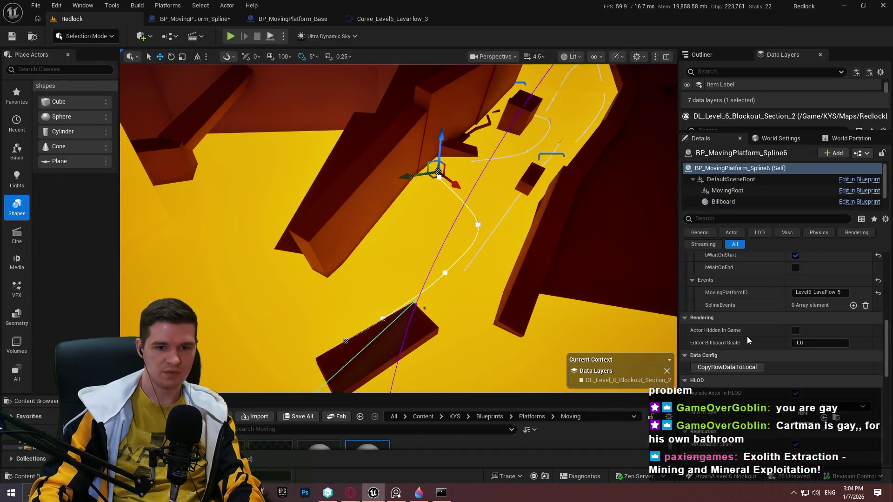
pyautogui.scroll(4, 769, 295)
pyautogui.click(816, 304)
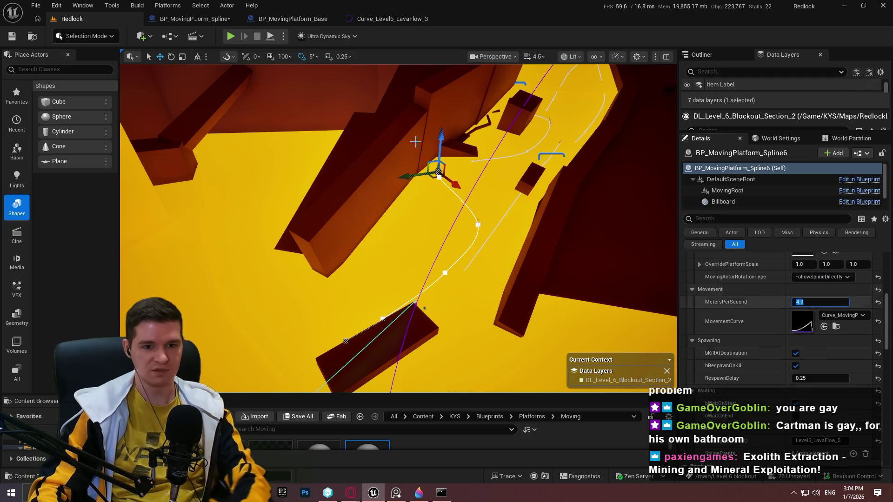
pyautogui.click(272, 37)
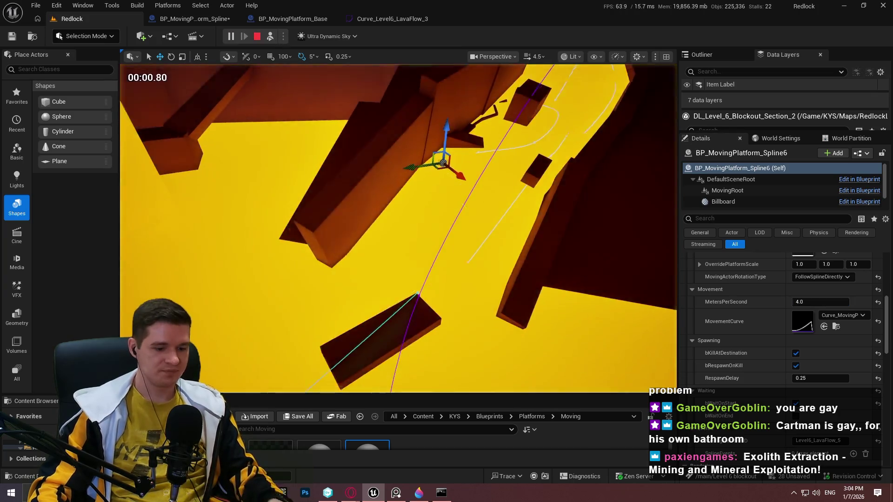
pyautogui.press('F11')
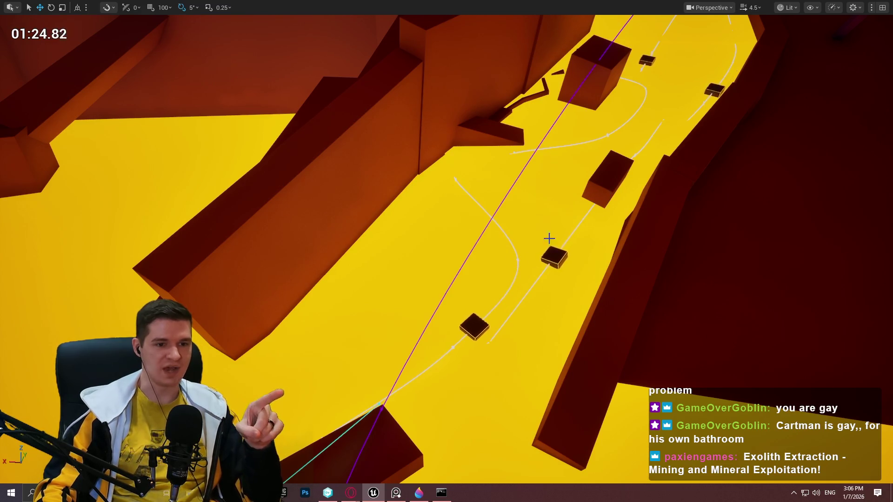
# Step: Stop playing and set Spline5's SplineEvents [0] TimePercentageValue from 0.15 to 0.2
pyautogui.press('Escape')
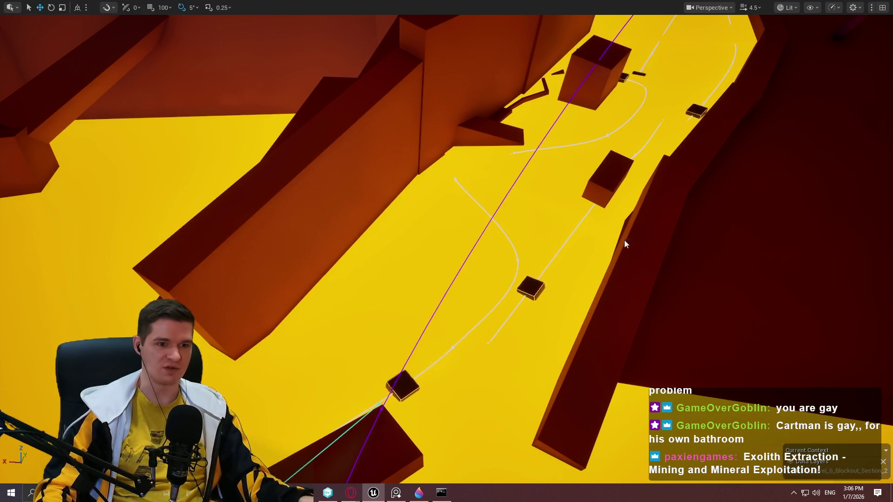
pyautogui.click(646, 139)
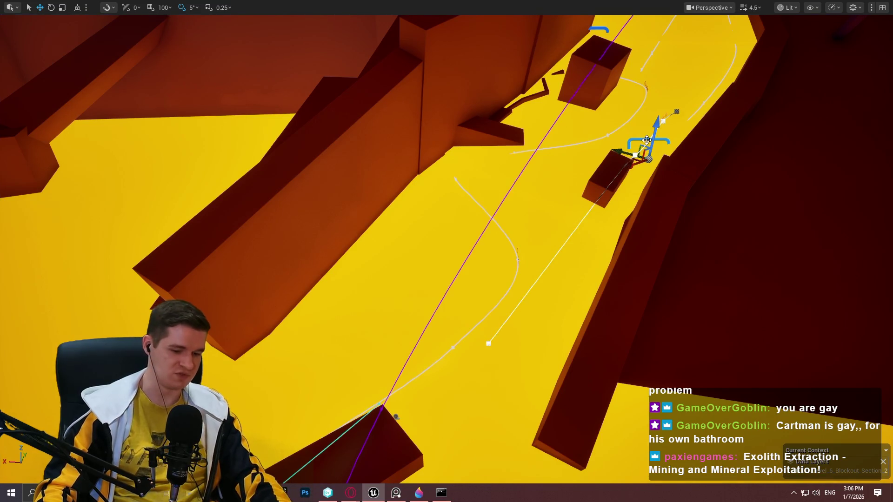
pyautogui.press('F11')
pyautogui.scroll(-5, 756, 379)
pyautogui.click(708, 348)
pyautogui.click(814, 387)
pyautogui.write('0.2')
pyautogui.press('Return')
pyautogui.scroll(-3, 508, 235)
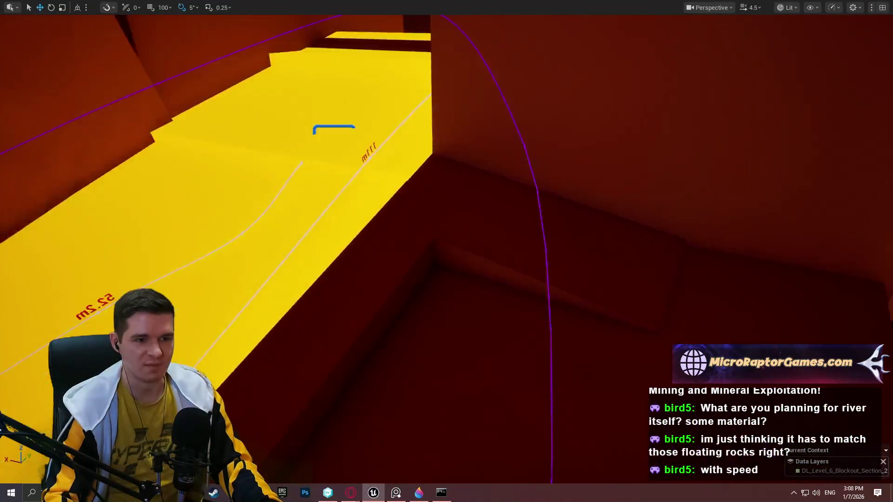
# Step: Play From Here beside the walkway cube, run forward and jump across the floating dark blocks
pyautogui.rightClick(558, 188)
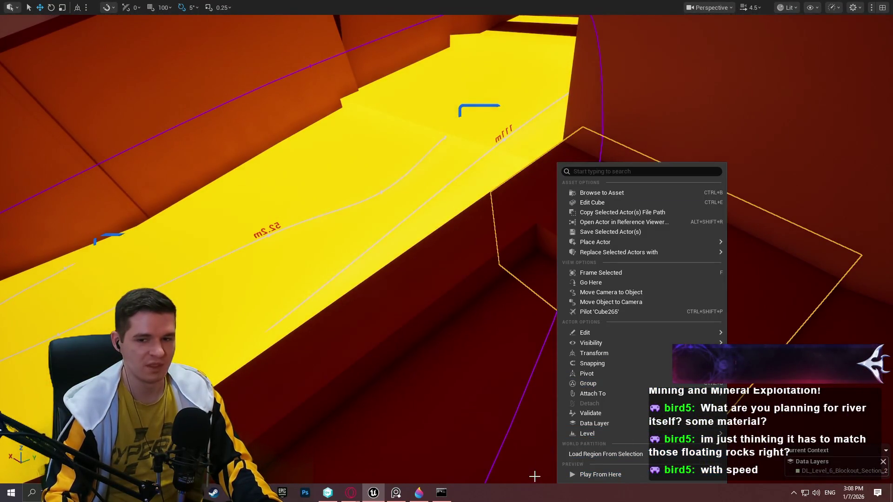
pyautogui.click(601, 475)
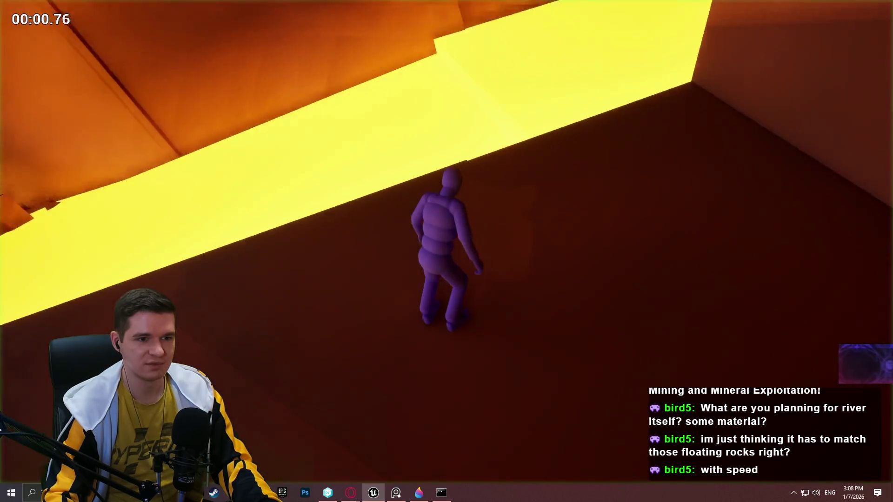
pyautogui.press('w')
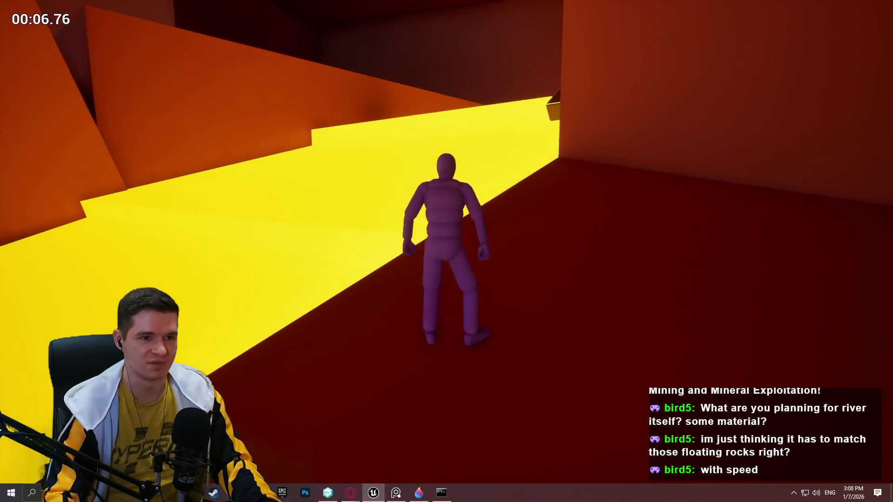
pyautogui.press('w')
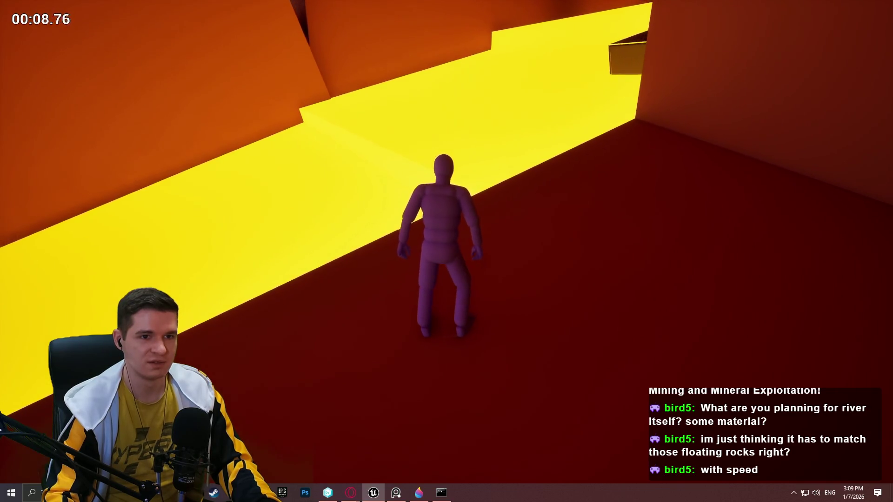
pyautogui.press('space')
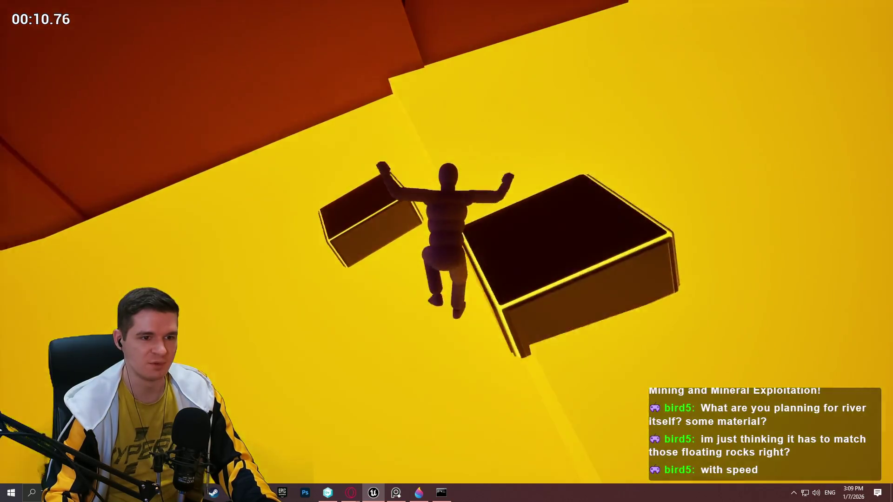
pyautogui.press('space')
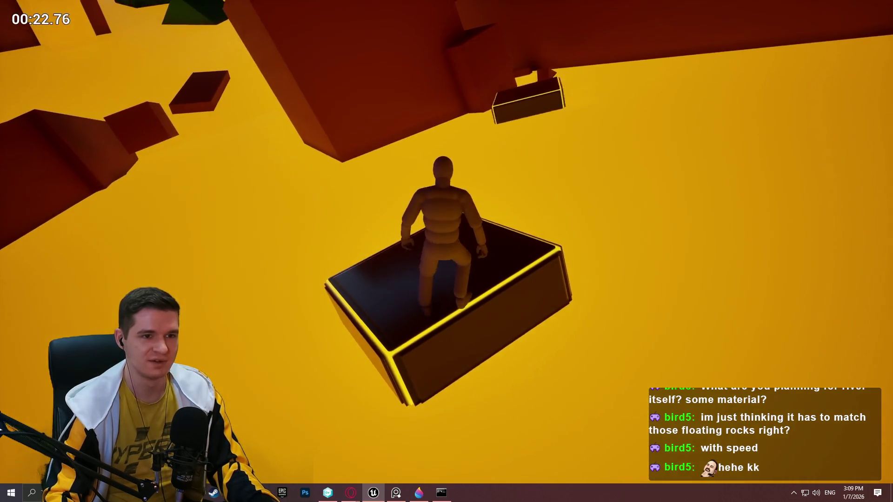
# Step: Jump up to the rock, climb the wall and reach the block's flat top
pyautogui.press('w')
pyautogui.press('space')
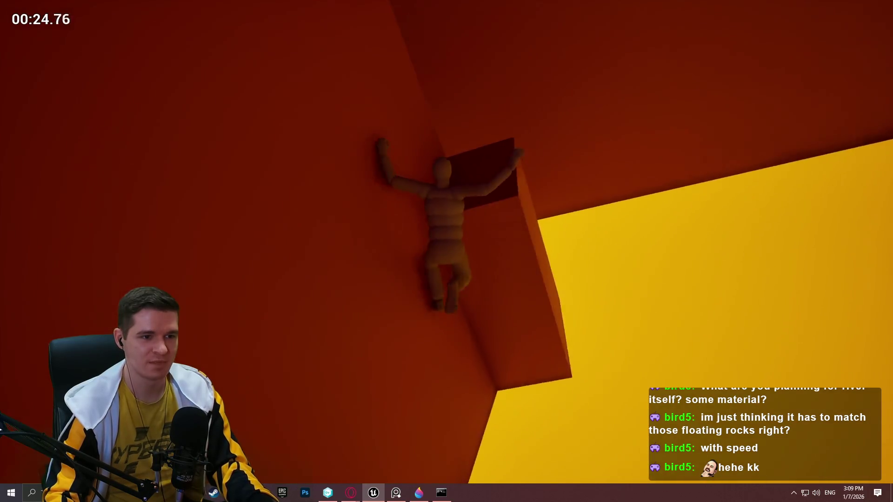
pyautogui.press('w')
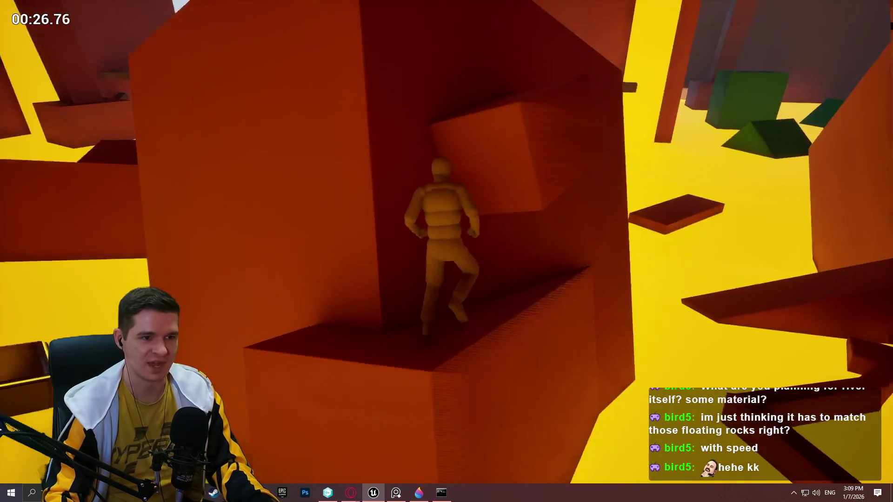
pyautogui.press('w')
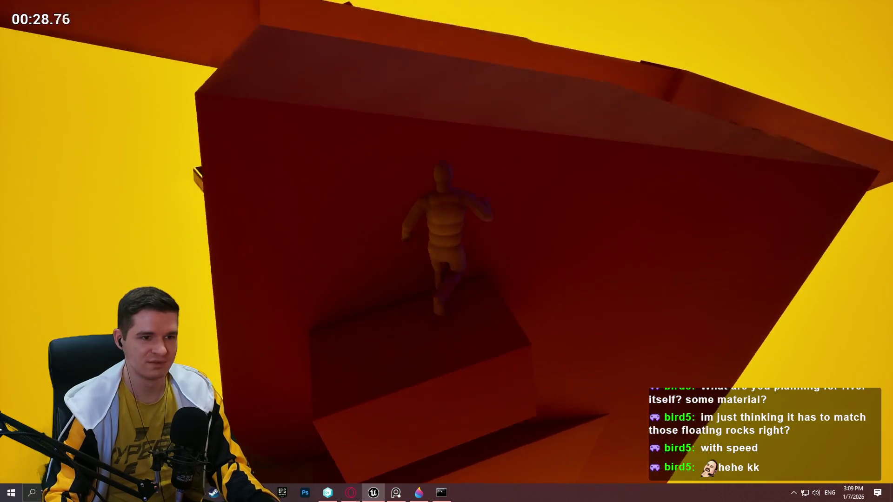
pyautogui.press('w')
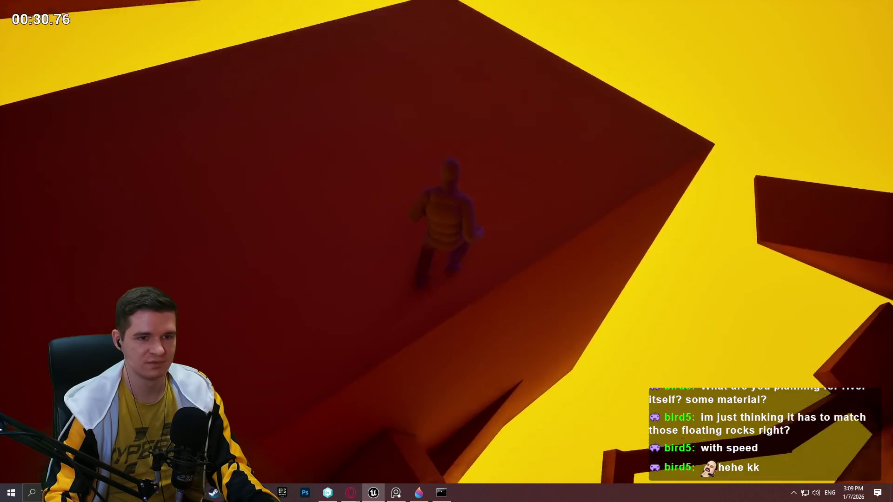
pyautogui.press('w')
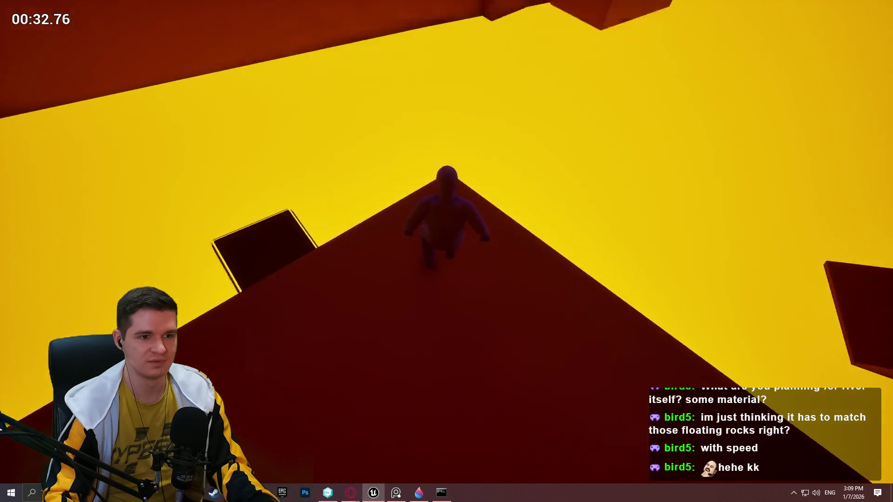
pyautogui.press('w')
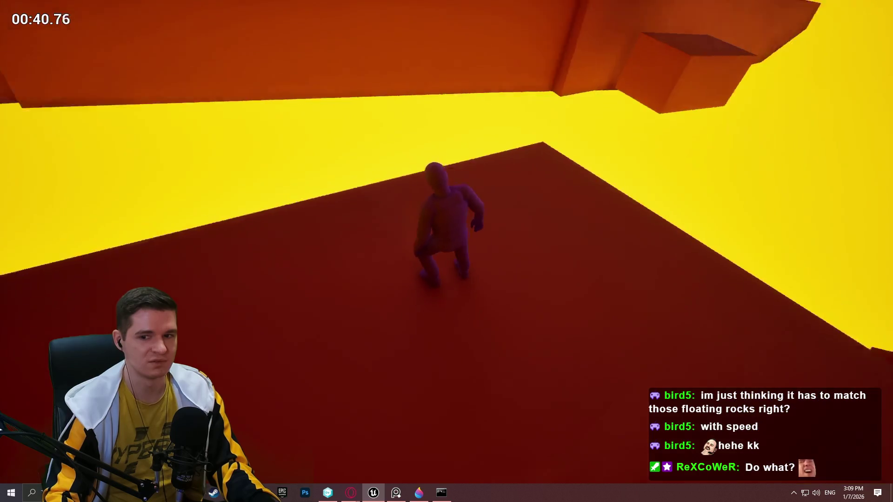
# Step: Run across the red platform, leap toward a floating block, and end the playtest
pyautogui.press('w')
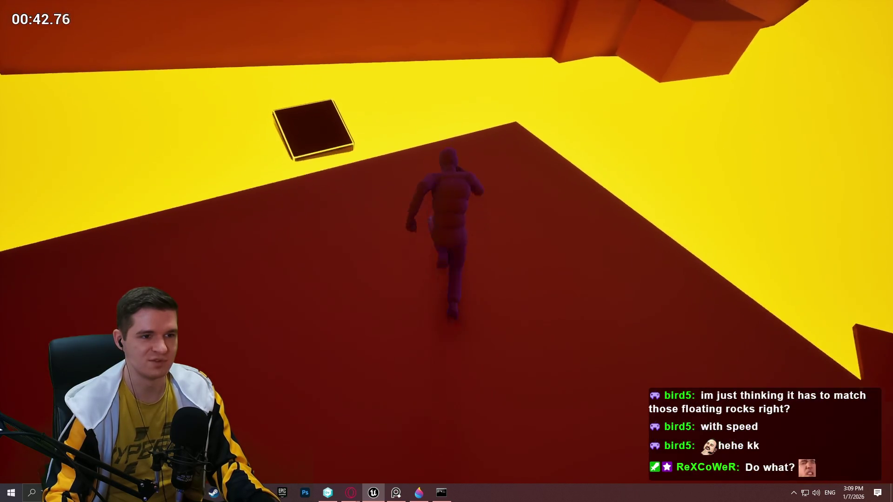
pyautogui.press('space')
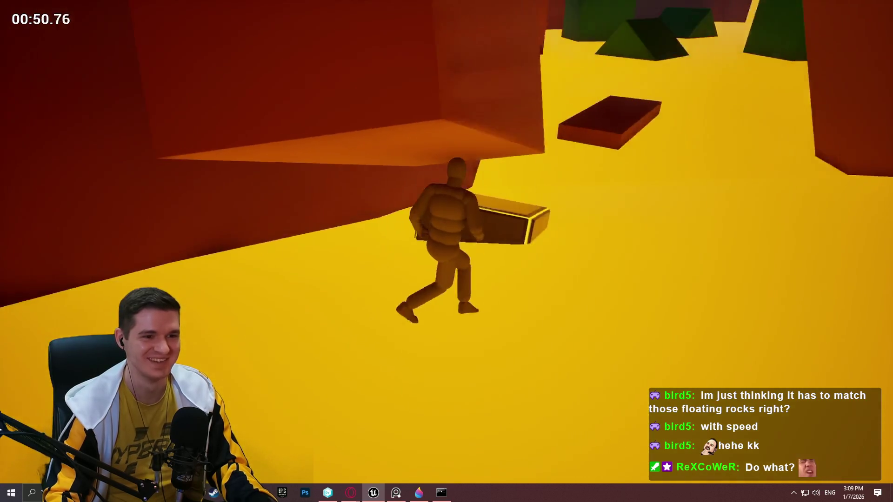
pyautogui.press('Escape')
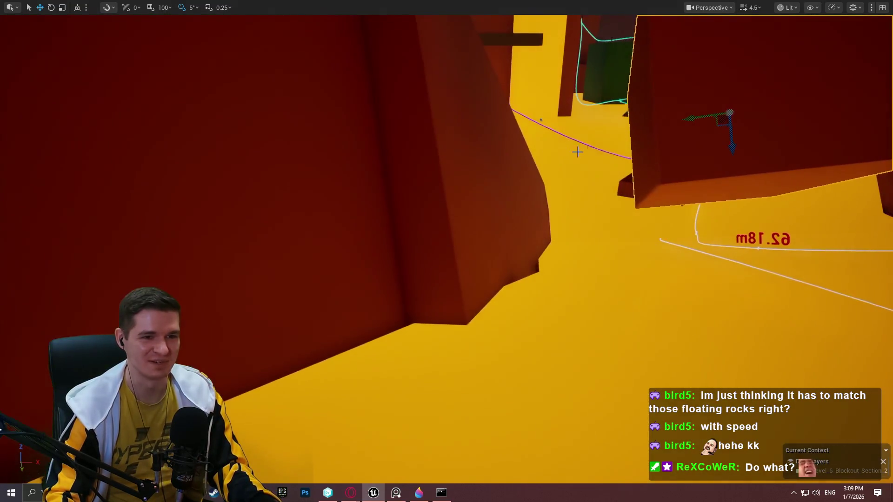
# Step: Nudge the selected block slightly upward and bring up the context menu for the cube beside the track
pyautogui.moveTo(703, 202); pyautogui.dragTo(705, 192)
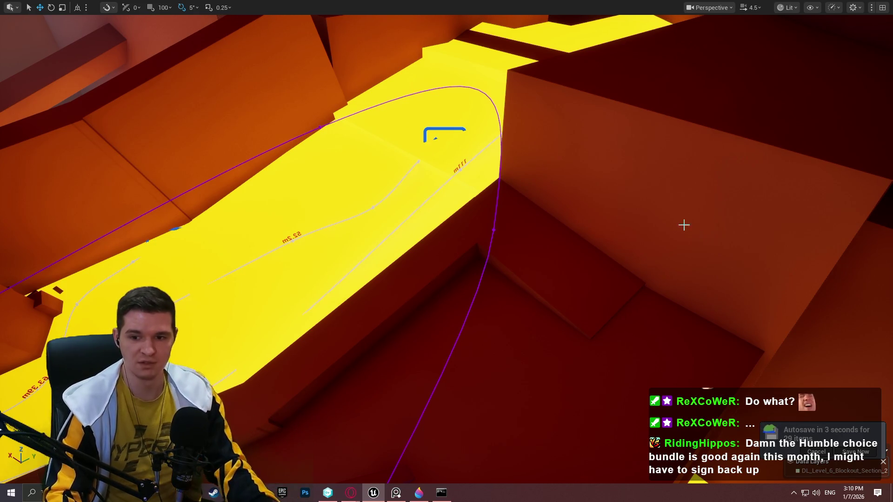
pyautogui.rightClick(535, 249)
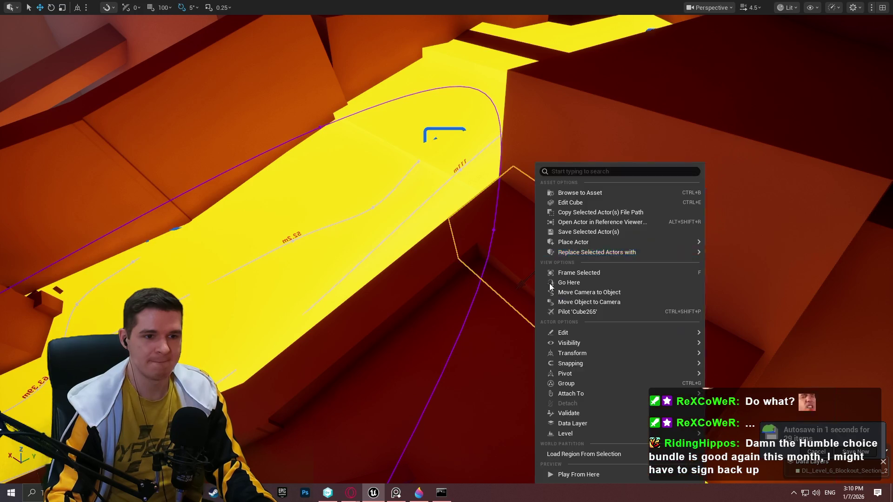
# Step: Play from the cube, walk to the glowing edge, jump onto the floating box, then stop
pyautogui.click(579, 474)
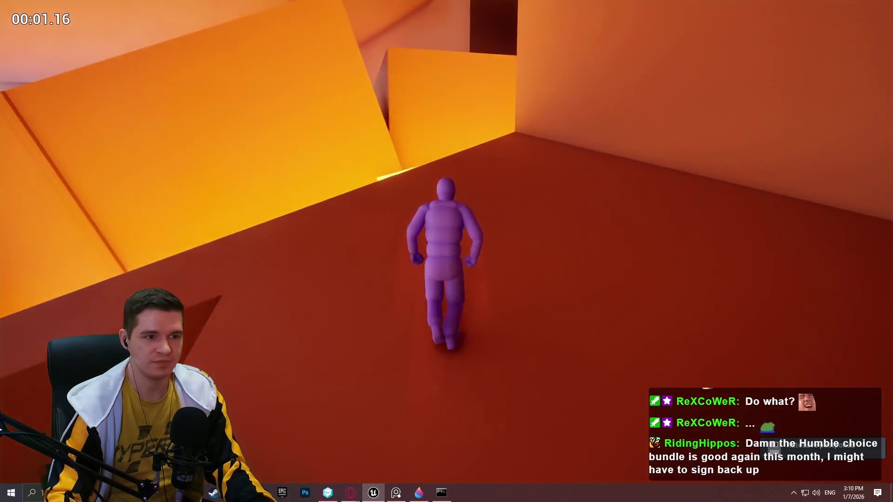
pyautogui.press('w')
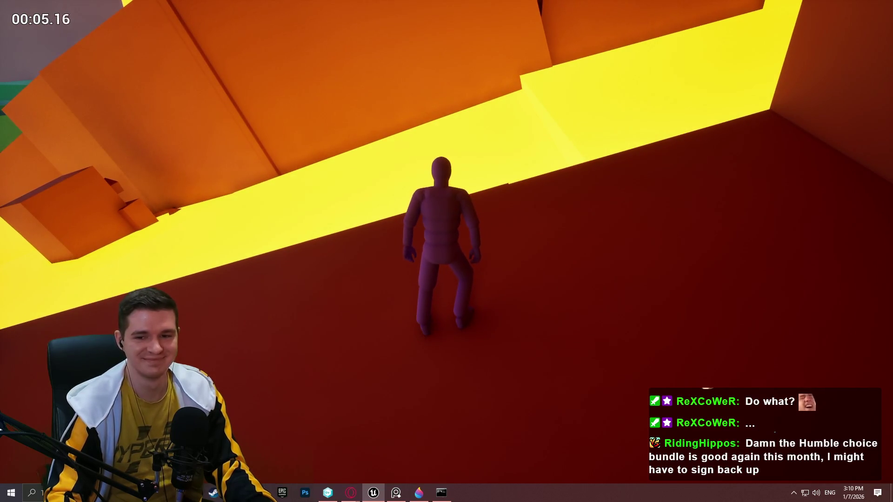
pyautogui.press('s')
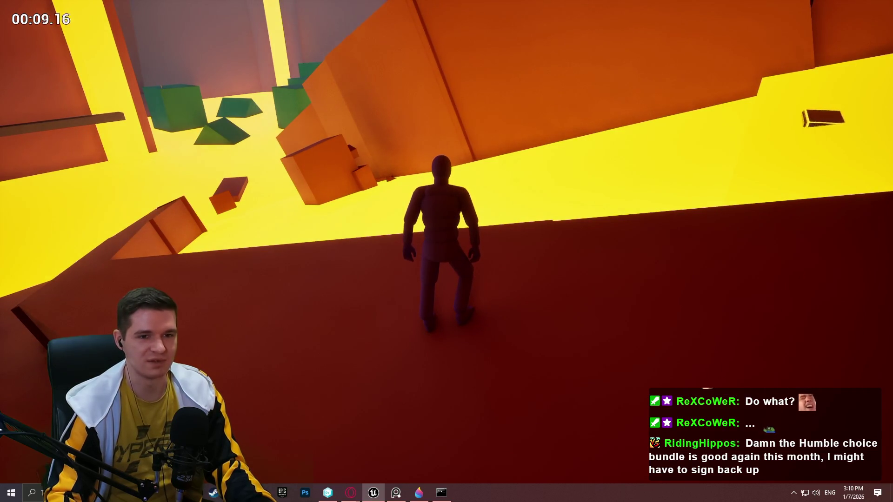
pyautogui.press('w')
pyautogui.press('space')
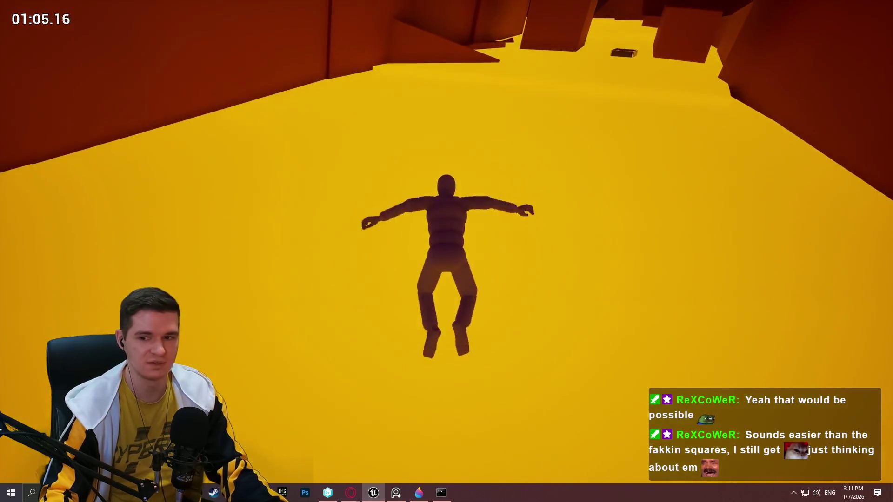
pyautogui.press('Escape')
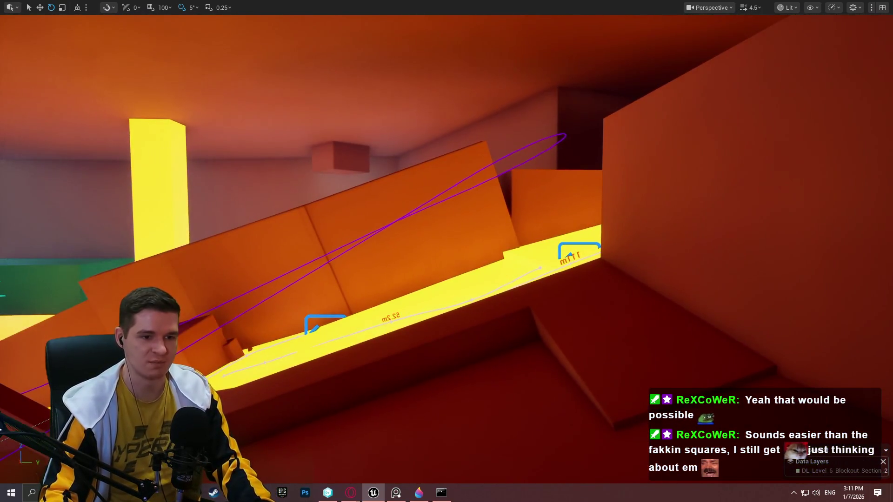
# Step: Play From Here on the red block, hop across the dark boxes, then stop
pyautogui.rightClick(647, 332)
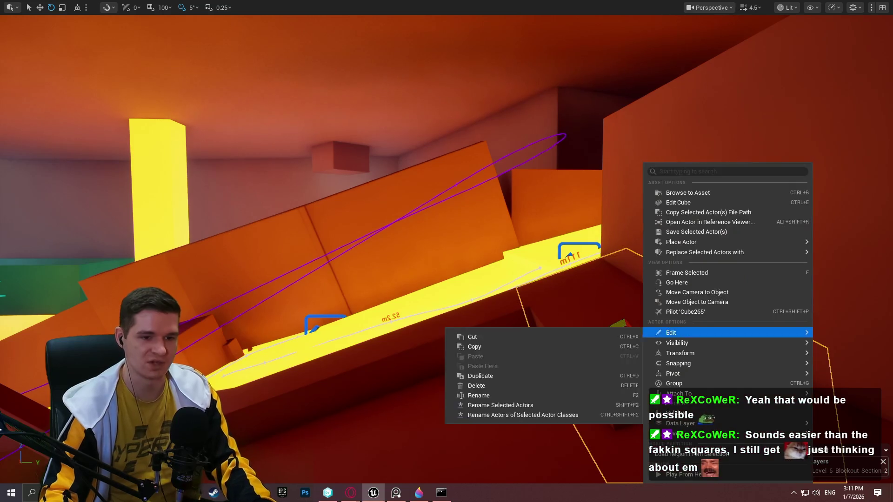
pyautogui.click(713, 477)
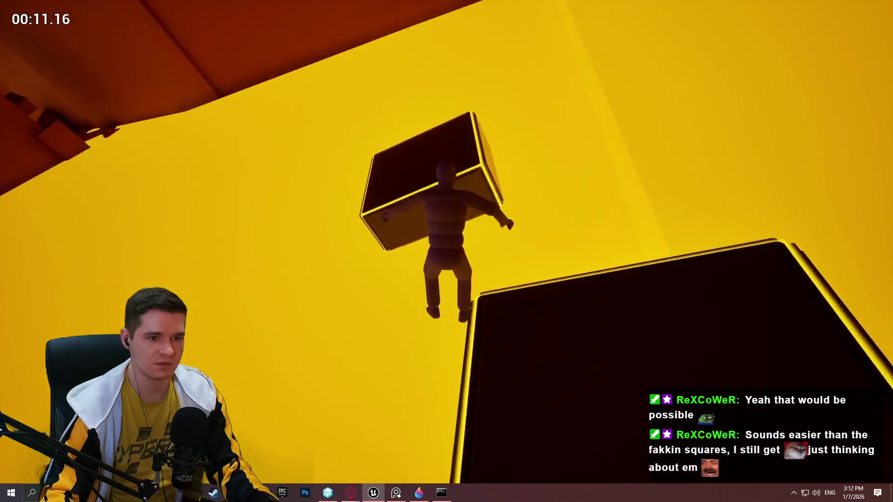
pyautogui.press('Escape')
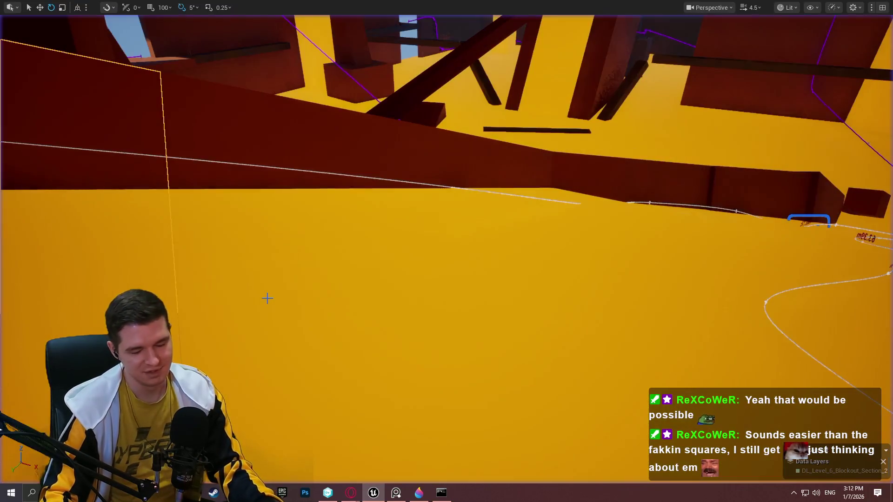
# Step: Frame the ceiling boxes and start a Play From Here playtest at that spot
pyautogui.moveTo(267, 296); pyautogui.dragTo(268, 296)
pyautogui.moveTo(412, 224); pyautogui.dragTo(412, 224)
pyautogui.rightClick(553, 217)
pyautogui.click(582, 473)
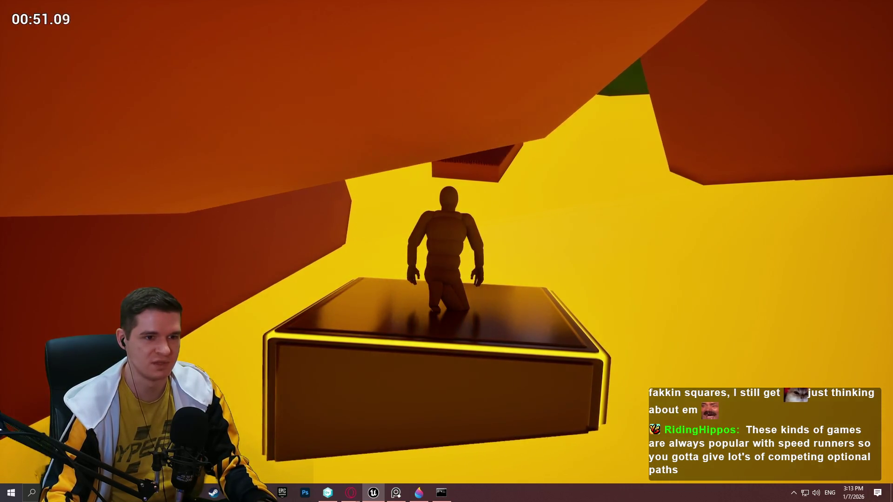
# Step: Jump across the floating platforms, climb the large platform toward the green blocks, then stop
pyautogui.press('c')
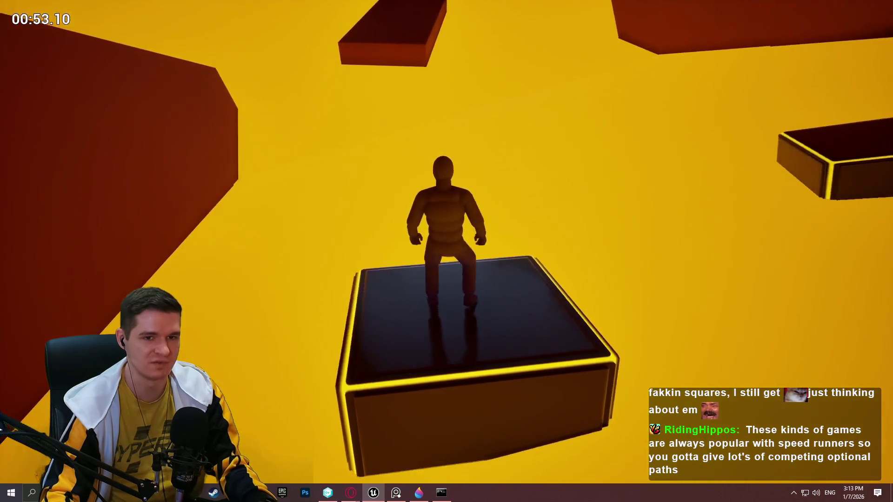
pyautogui.press('space')
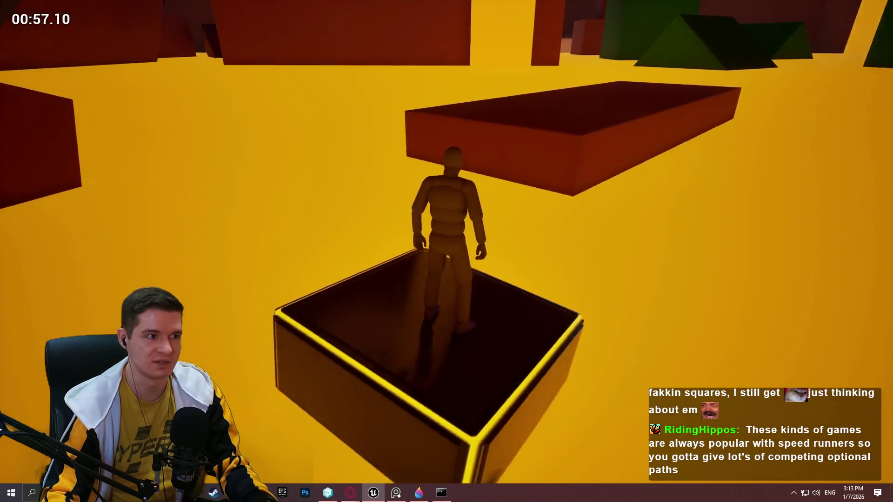
pyautogui.press('space')
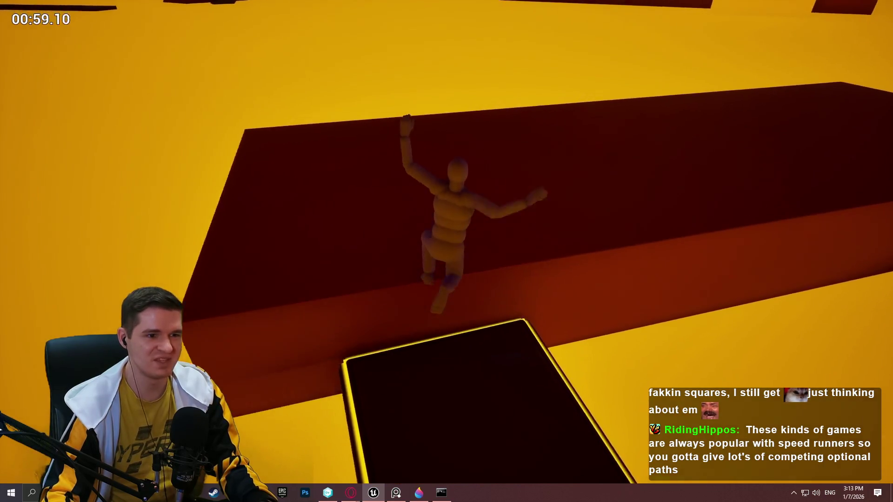
pyautogui.press('w')
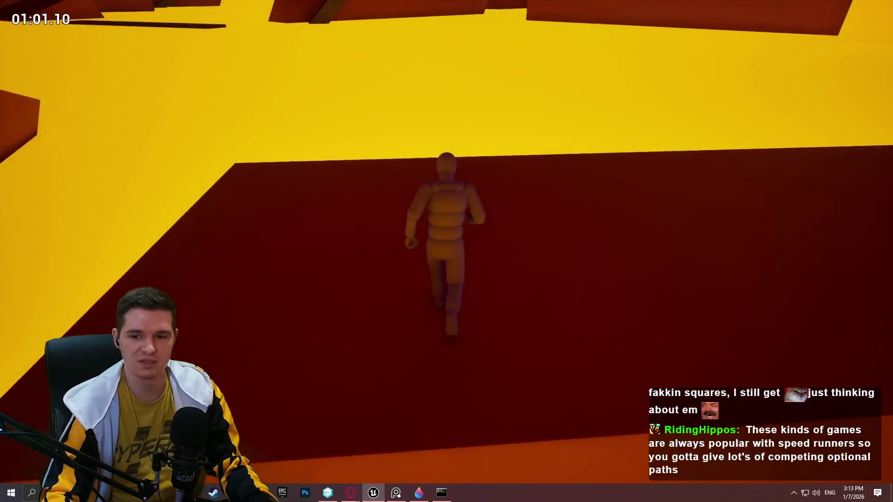
pyautogui.press('w')
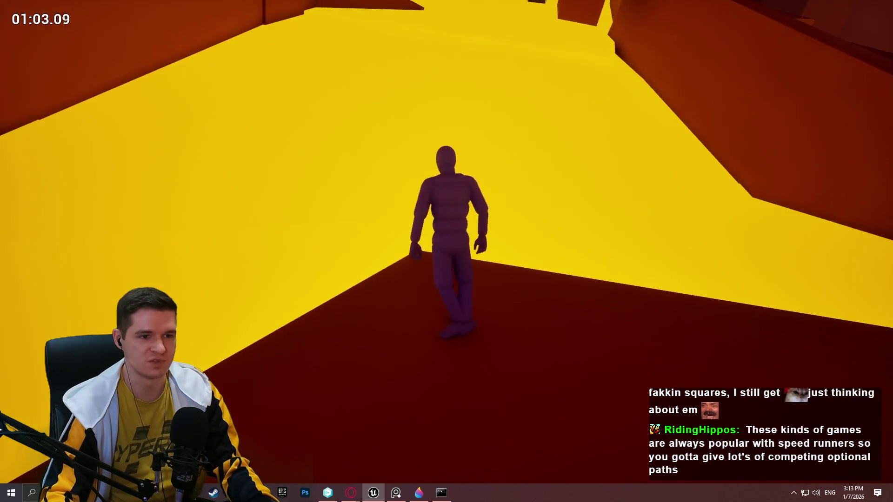
pyautogui.press('w')
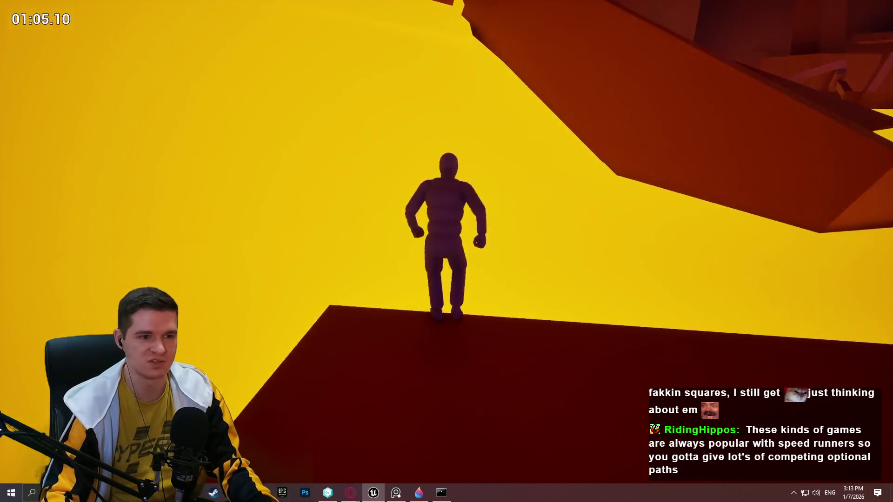
pyautogui.press('w')
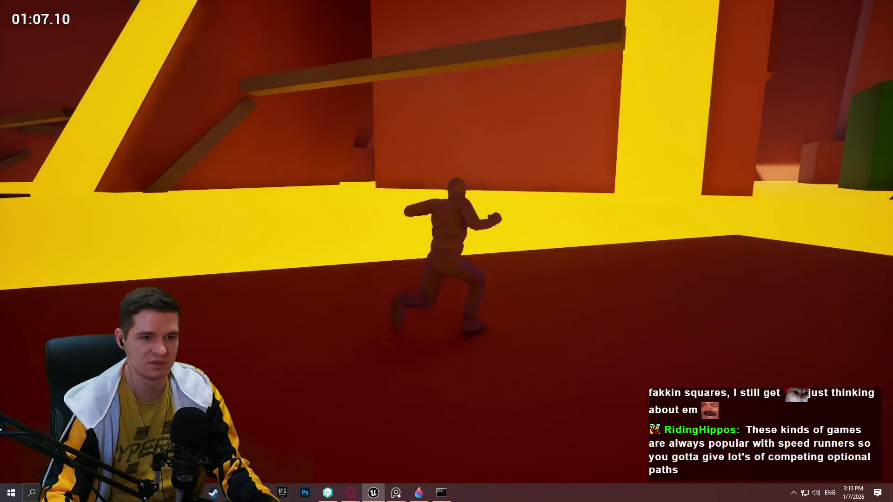
pyautogui.press('Escape')
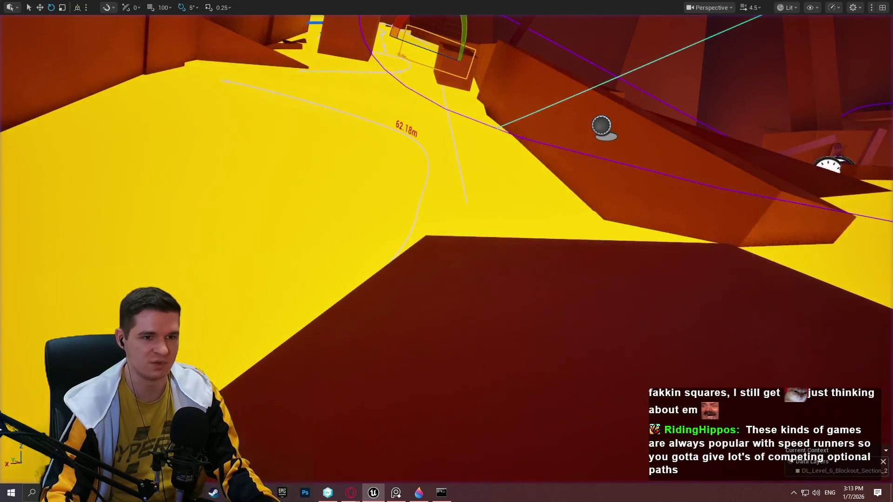
# Step: Fly to the block beside the ramp and play from there, running up the ramp
pyautogui.press('w')
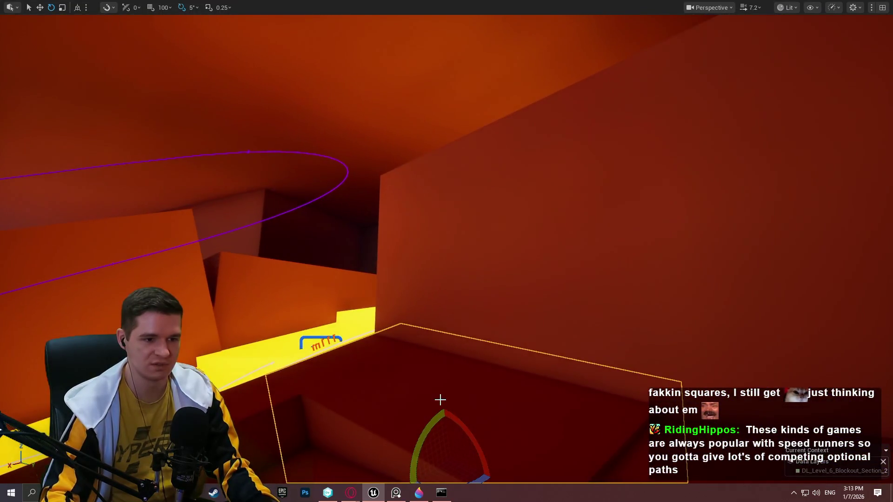
pyautogui.click(519, 393)
pyautogui.press('w')
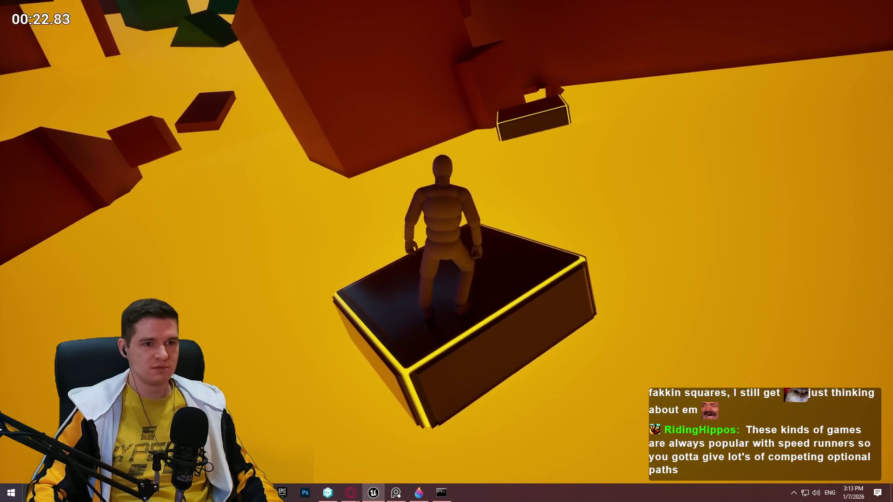
# Step: Jump to the dark ramp, run the narrow beam, and reach the red wall's ledge
pyautogui.press('space')
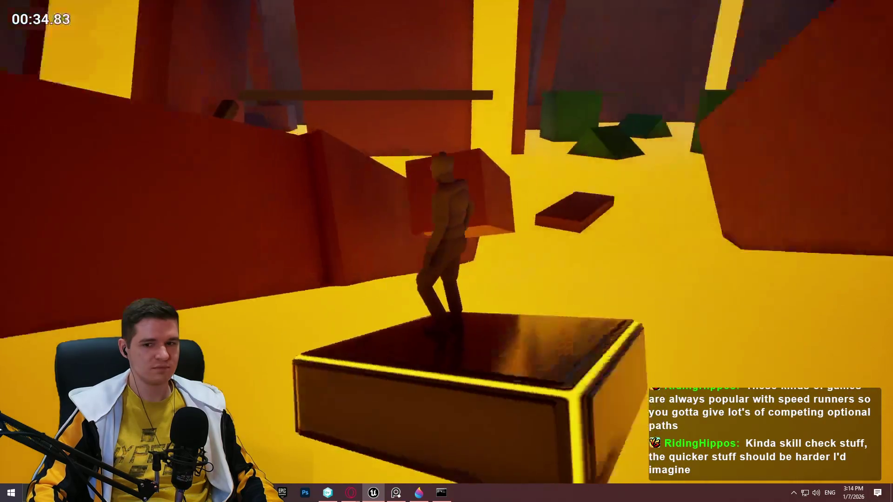
pyautogui.press('space')
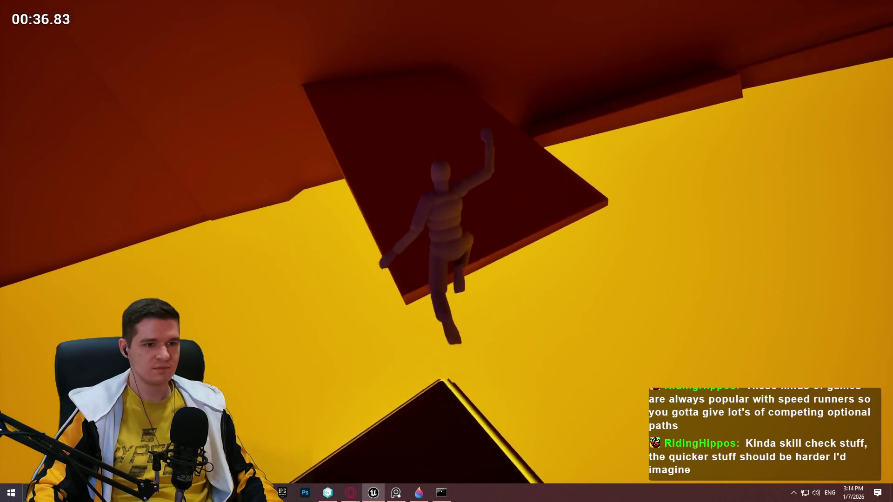
pyautogui.press('w')
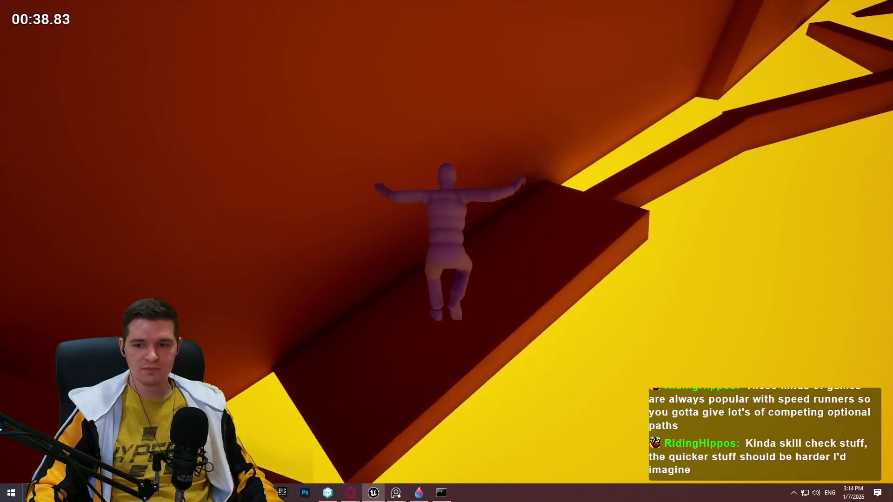
pyautogui.press('w')
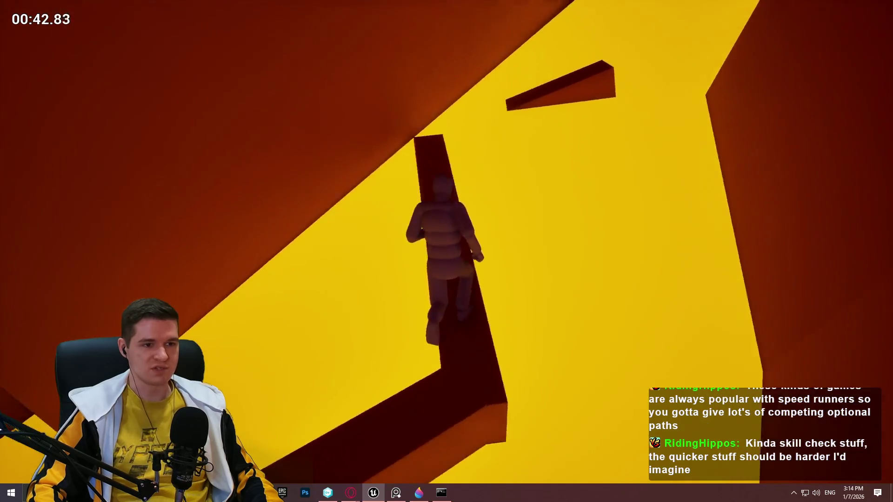
pyautogui.press('space')
pyautogui.press('w')
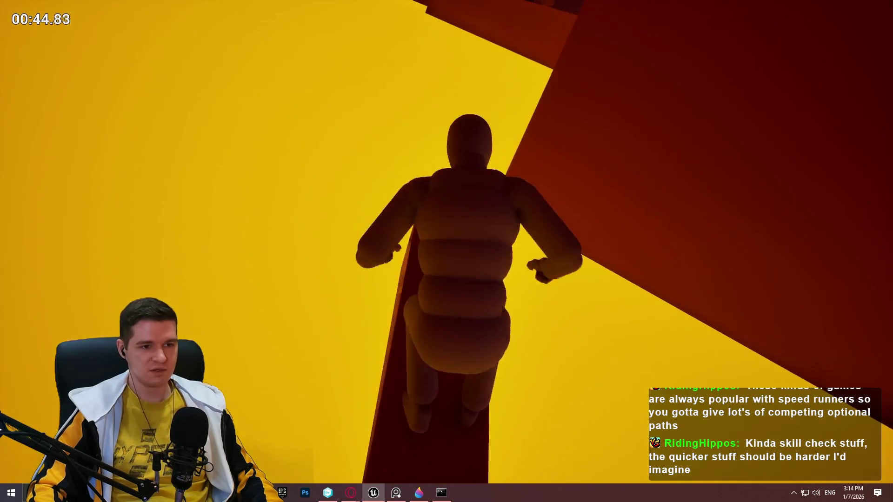
pyautogui.press('space')
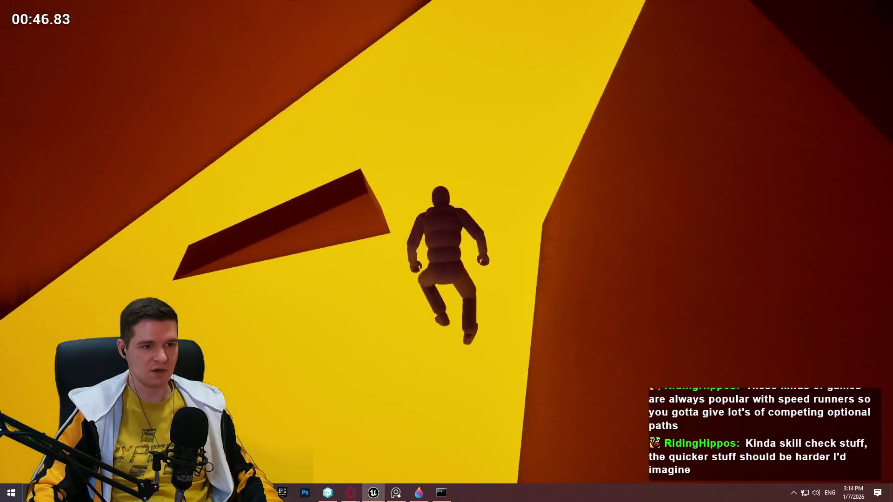
pyautogui.press('space')
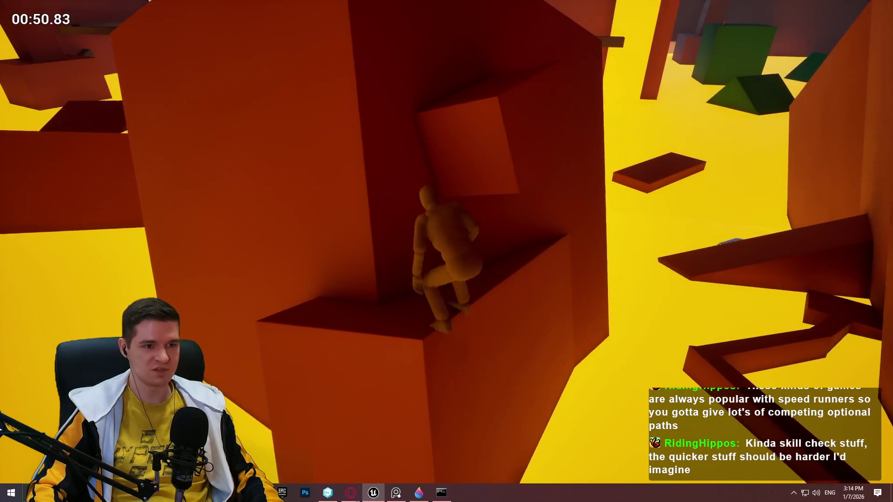
# Step: Climb over the red block and run up the red ramp toward its peak
pyautogui.press('s')
pyautogui.press('w')
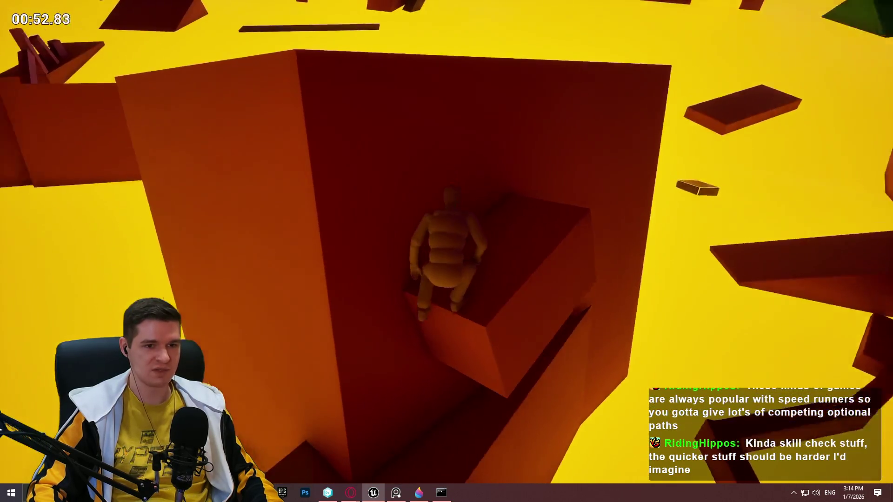
pyautogui.press('w')
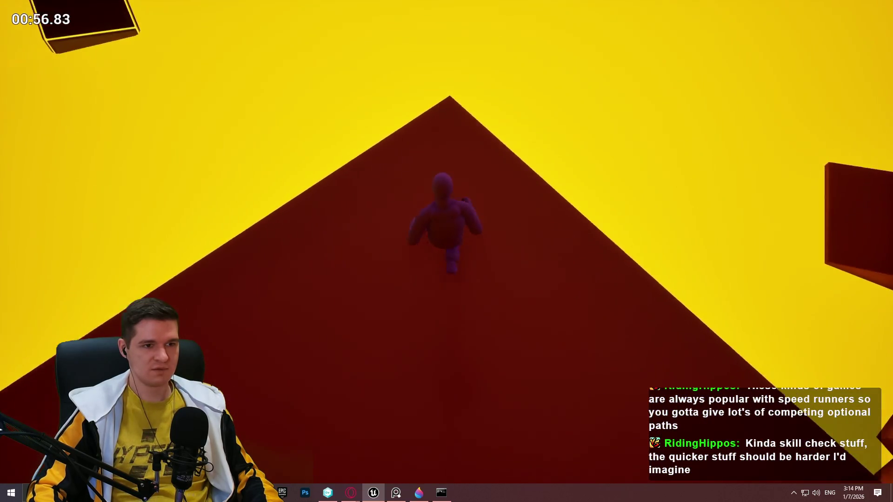
pyautogui.press('space')
pyautogui.press('w')
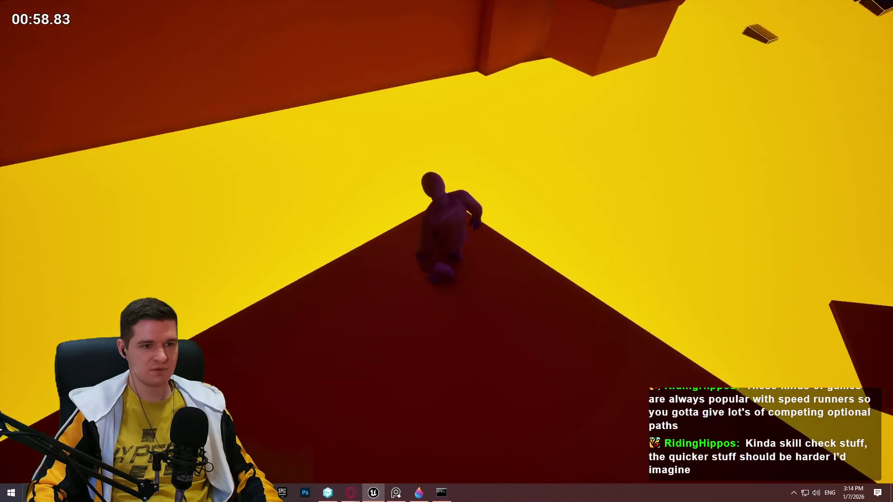
pyautogui.press('w')
pyautogui.press('w')
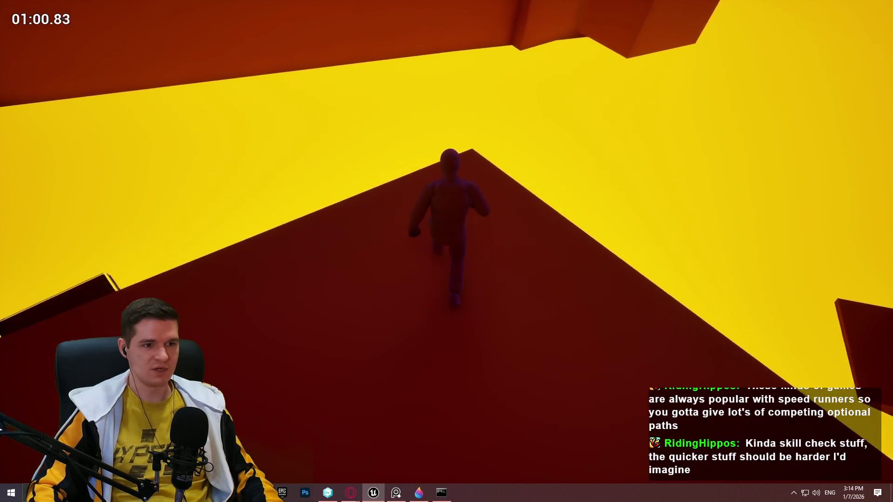
pyautogui.press('w')
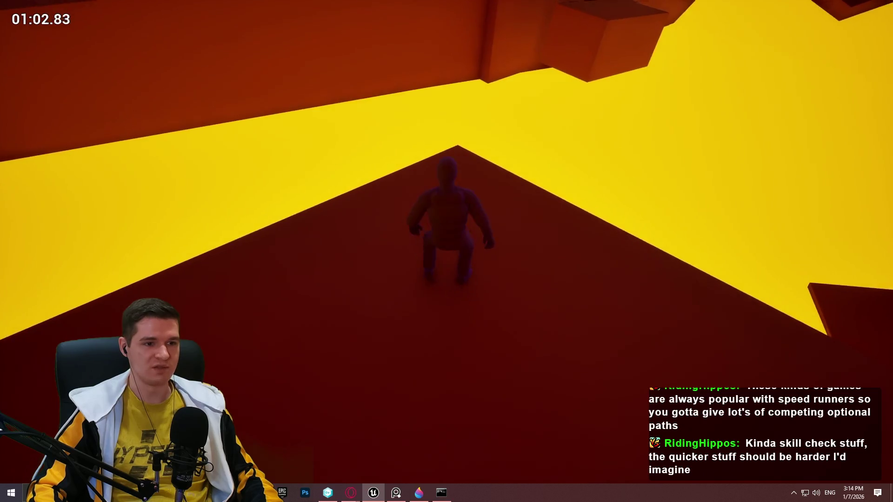
pyautogui.press('w')
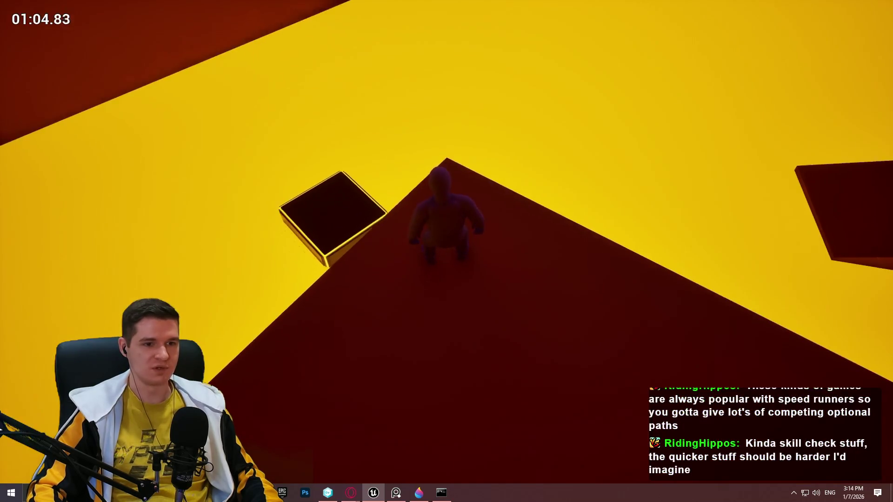
pyautogui.press('w')
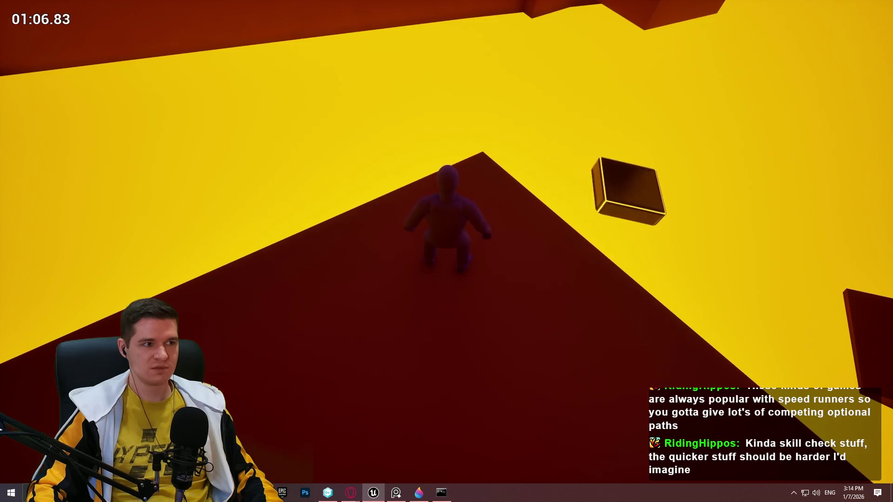
pyautogui.press('w')
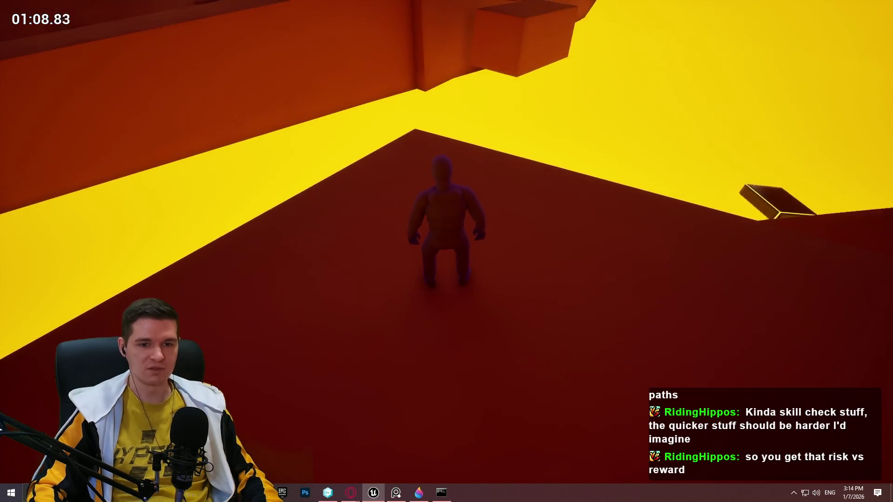
pyautogui.press('w')
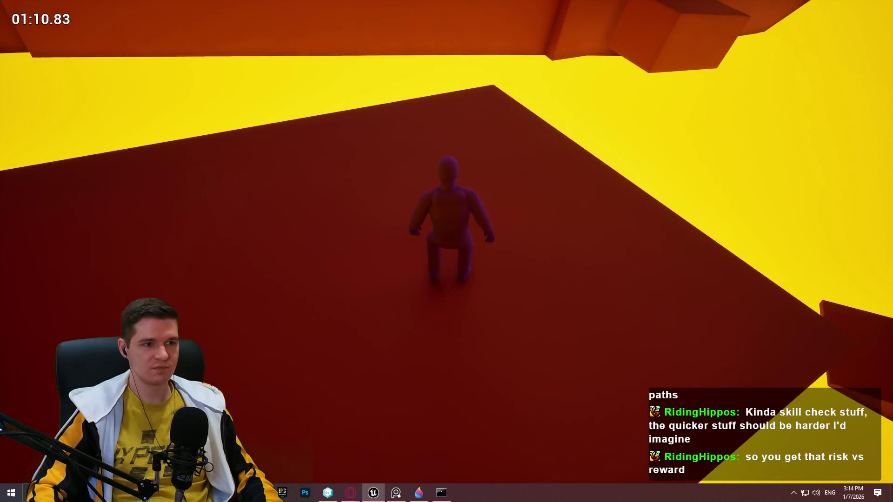
pyautogui.press('w')
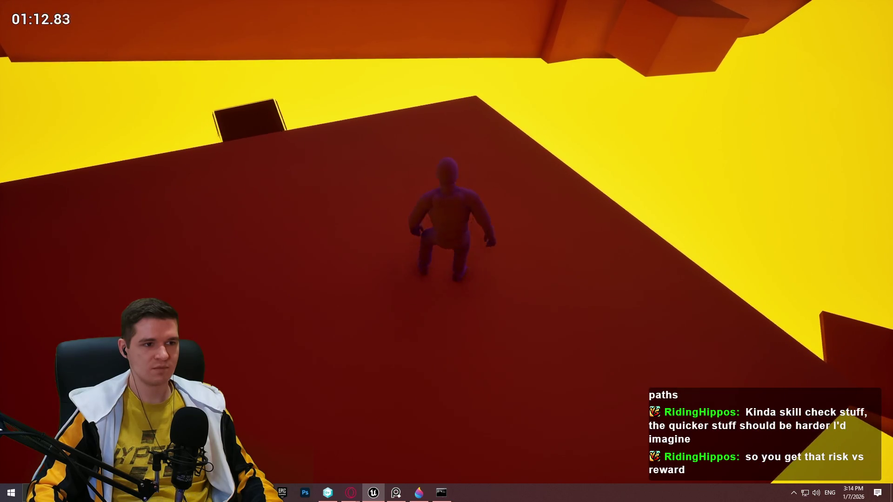
# Step: Drop onto the floating dark block, cross the long dark-red platform, and end the playtest
pyautogui.press('w')
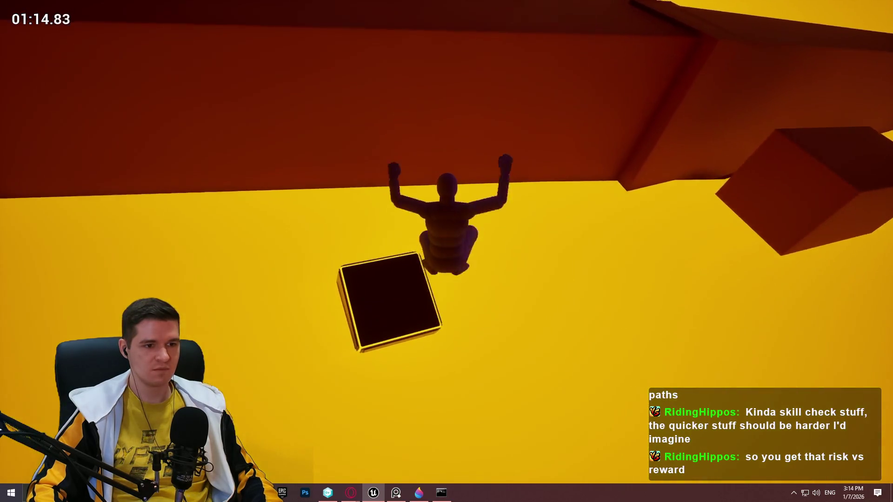
pyautogui.press('w')
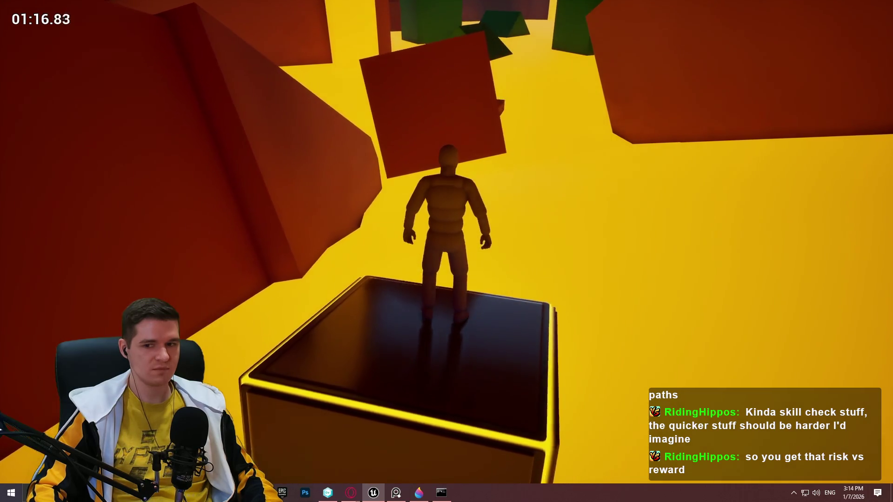
pyautogui.press('c')
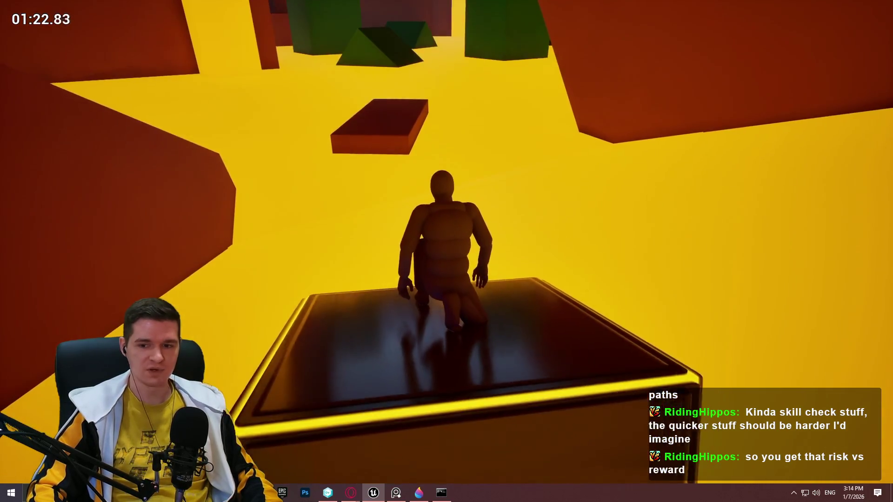
pyautogui.press('c')
pyautogui.press('space')
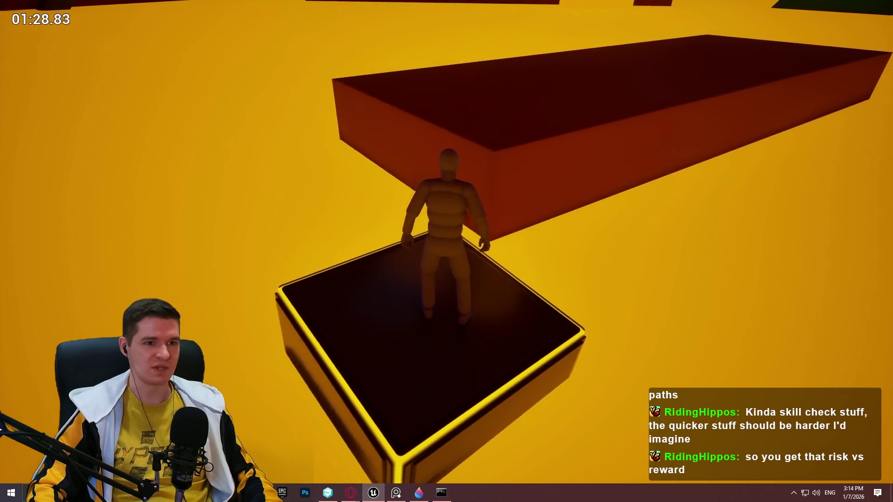
pyautogui.press('space')
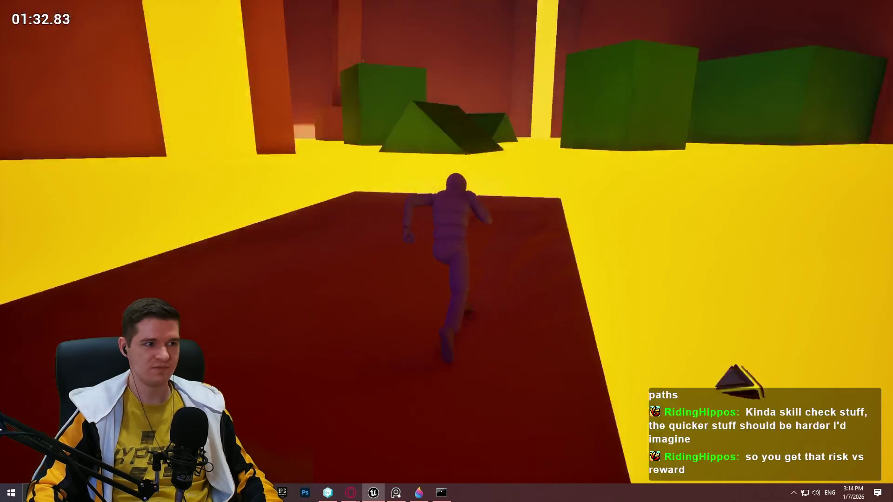
pyautogui.press('space')
pyautogui.press('space')
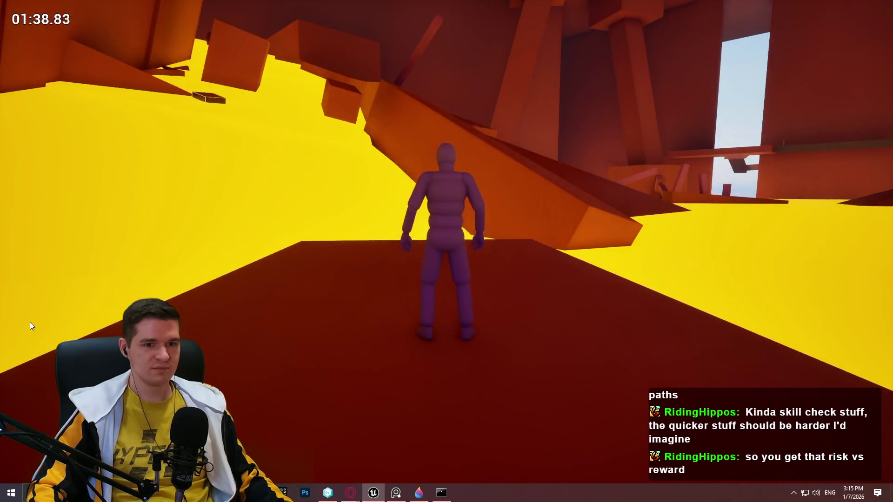
pyautogui.press('Escape')
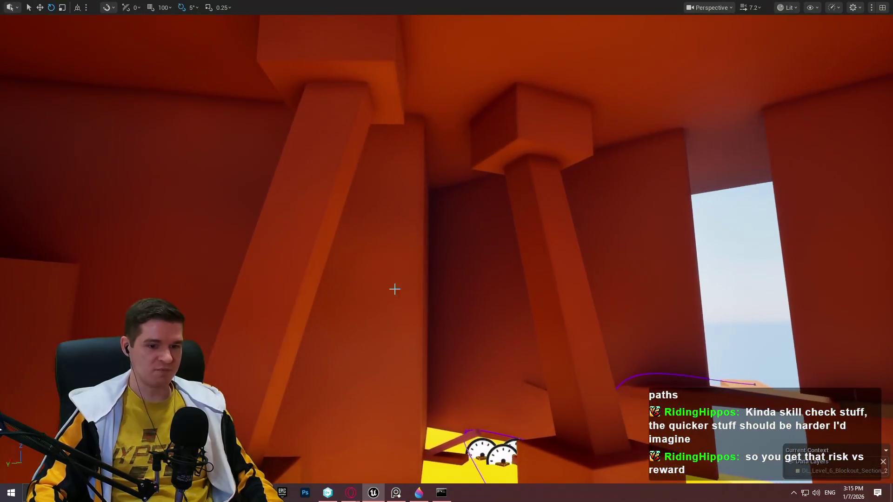
# Step: Save all level changes with File > Save All and dismiss the Check Out Assets prompt
pyautogui.press('F11')
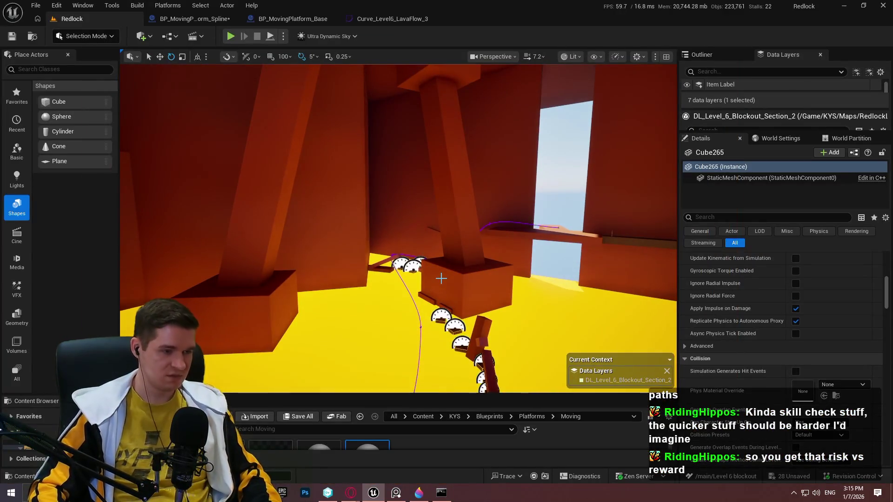
pyautogui.click(36, 6)
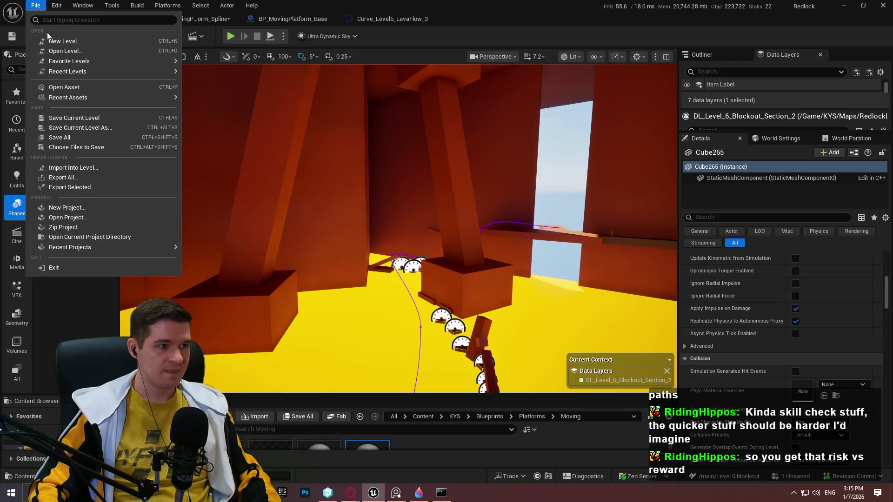
pyautogui.click(85, 141)
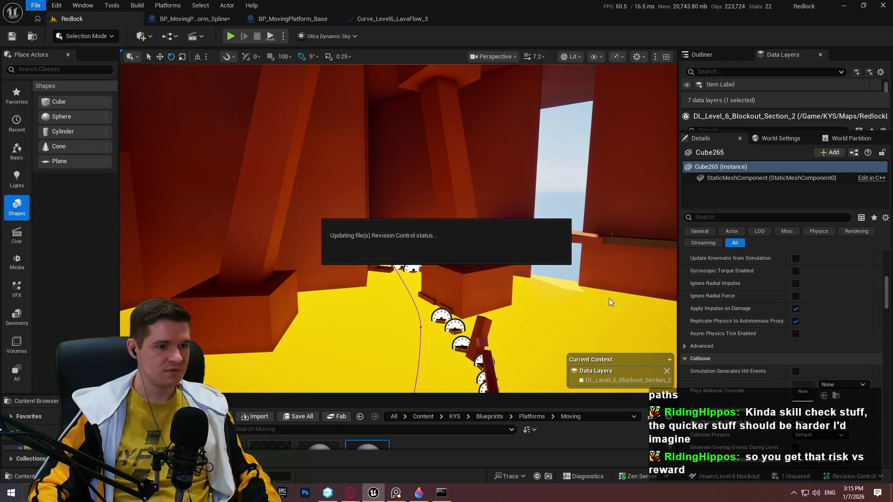
pyautogui.click(604, 352)
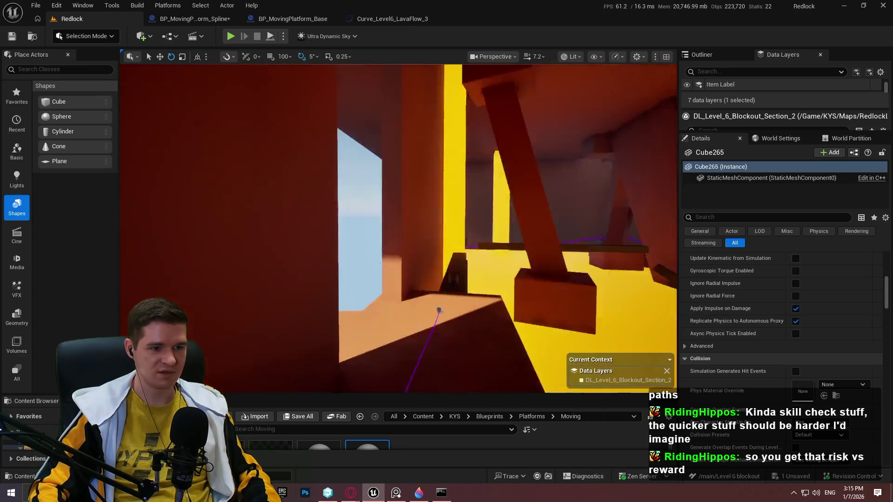
pyautogui.rightClick(347, 164)
pyautogui.click(428, 475)
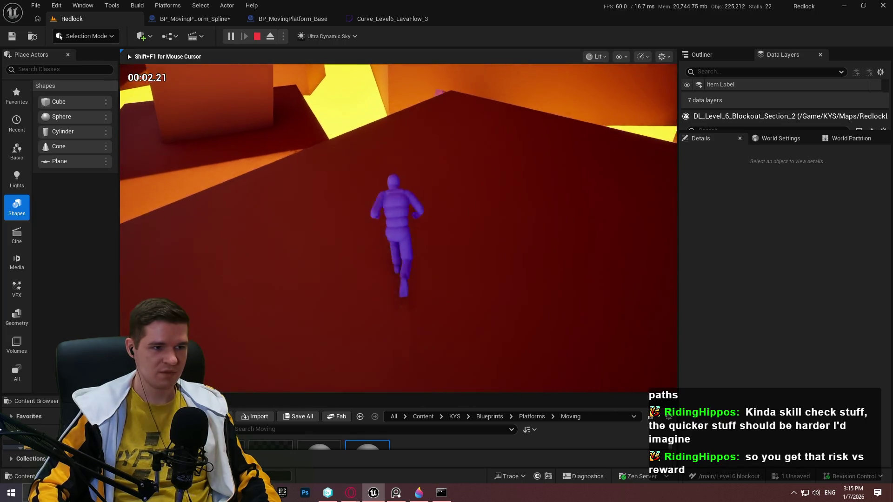
pyautogui.press('space')
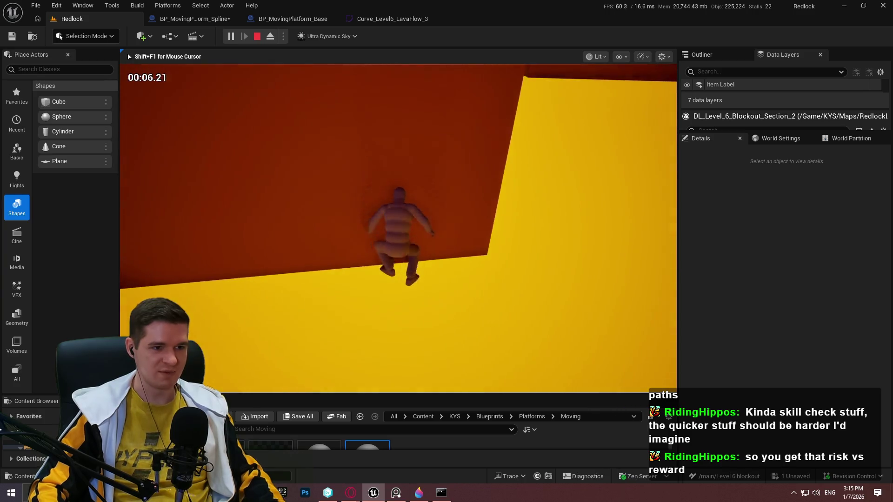
pyautogui.press('Escape')
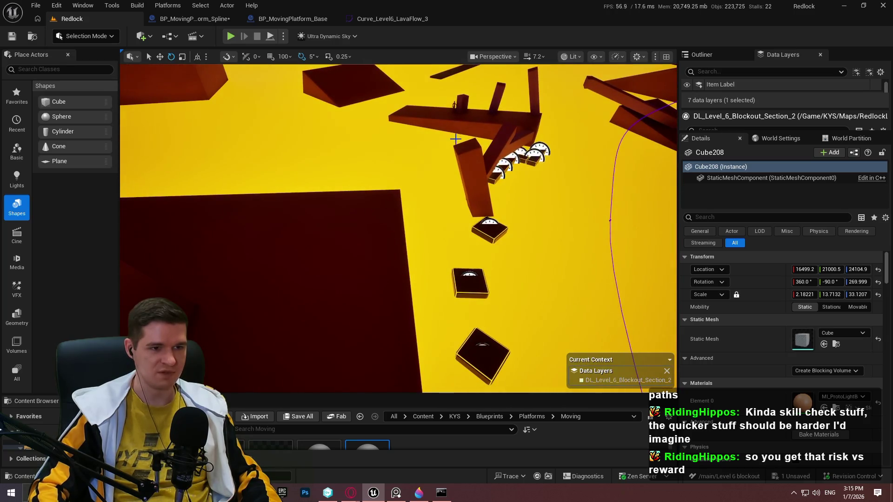
pyautogui.rightClick(264, 303)
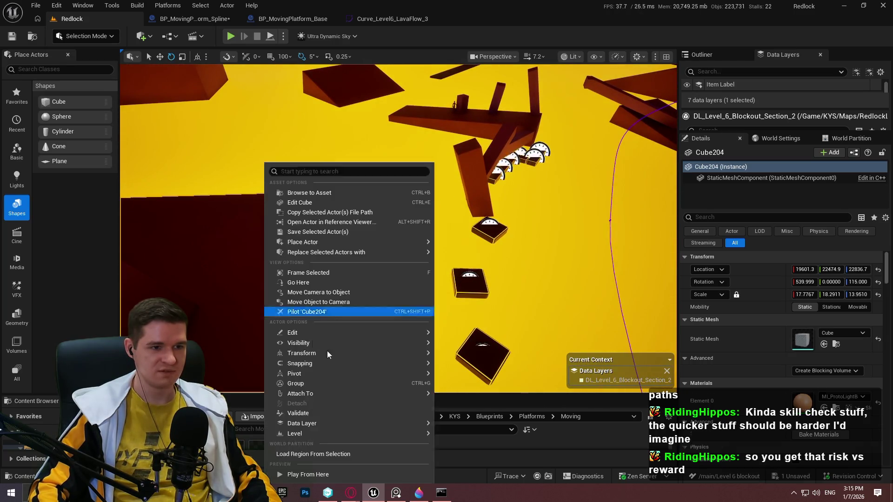
pyautogui.click(308, 475)
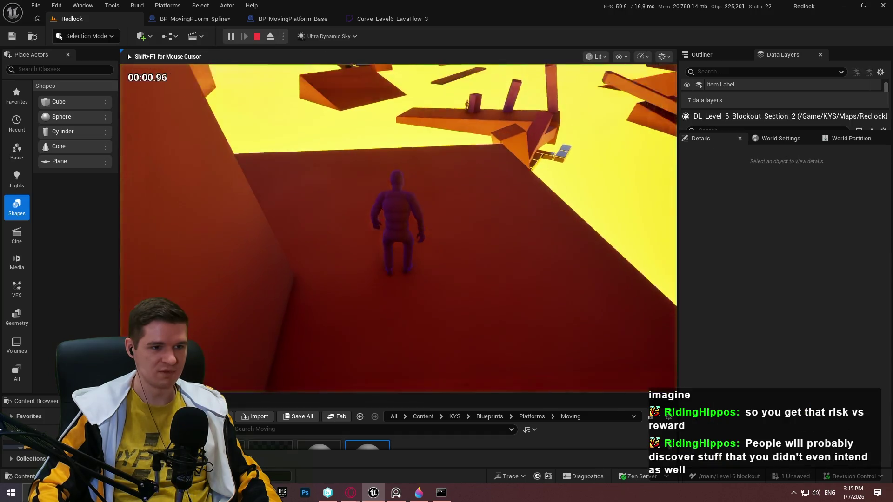
pyautogui.press('space')
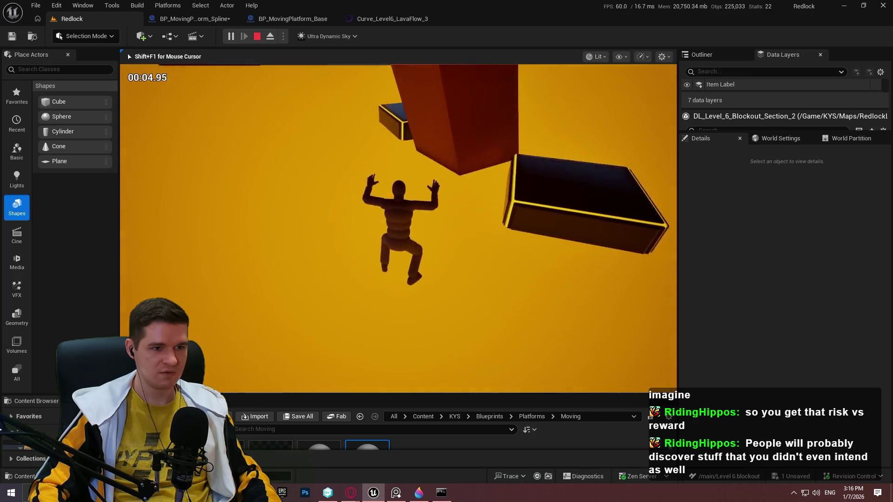
pyautogui.press('Escape')
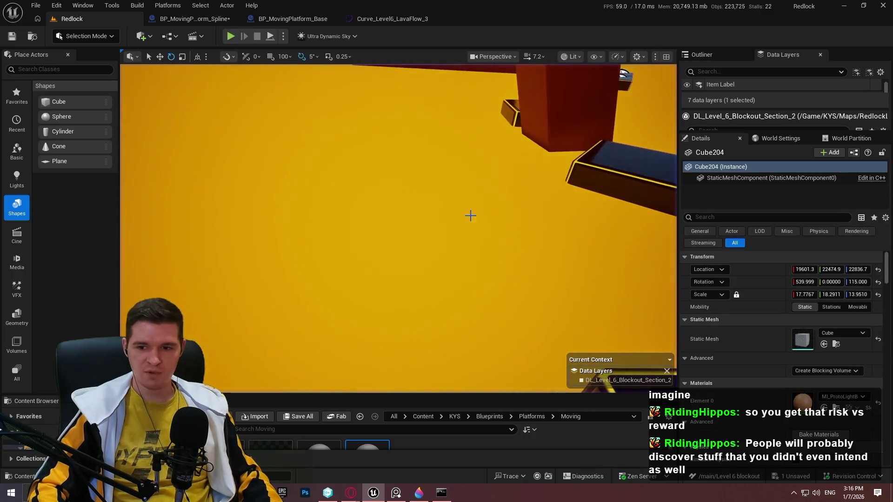
# Step: Fly to beams Cube285 and Cube286 and shift Cube286 slightly lower along the red wall
pyautogui.moveTo(436, 233); pyautogui.dragTo(436, 270)
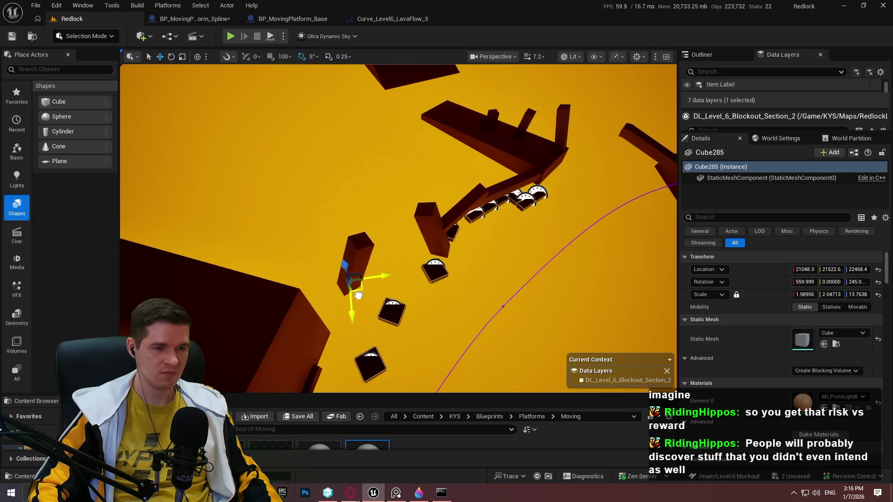
pyautogui.press('w')
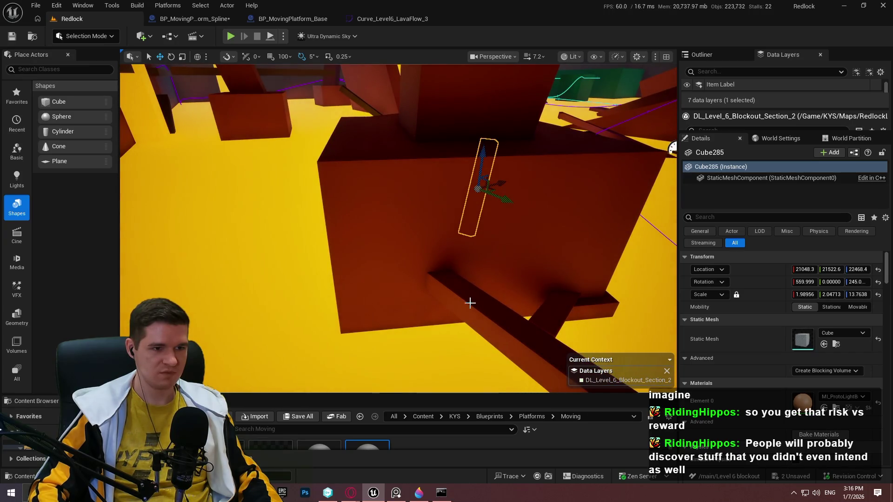
pyautogui.moveTo(461, 312); pyautogui.dragTo(474, 340)
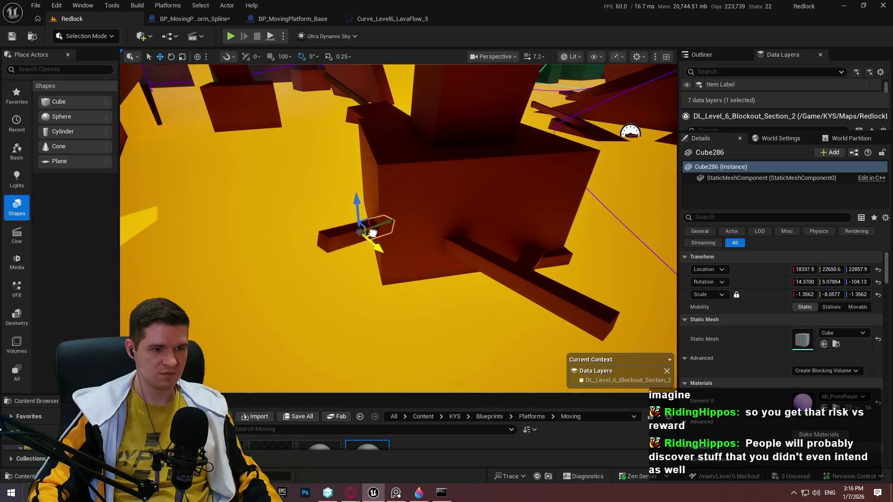
pyautogui.moveTo(385, 238); pyautogui.dragTo(421, 219)
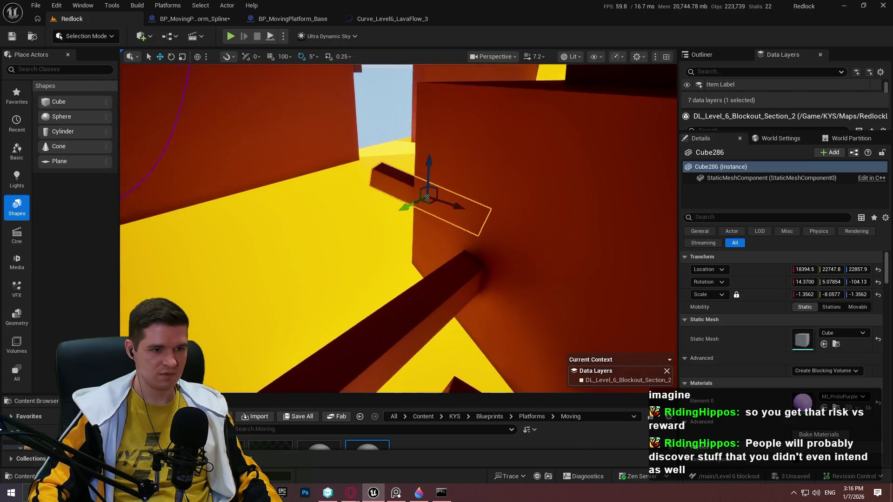
# Step: Start a Play From Here playtest from the long beam Cube233
pyautogui.rightClick(390, 340)
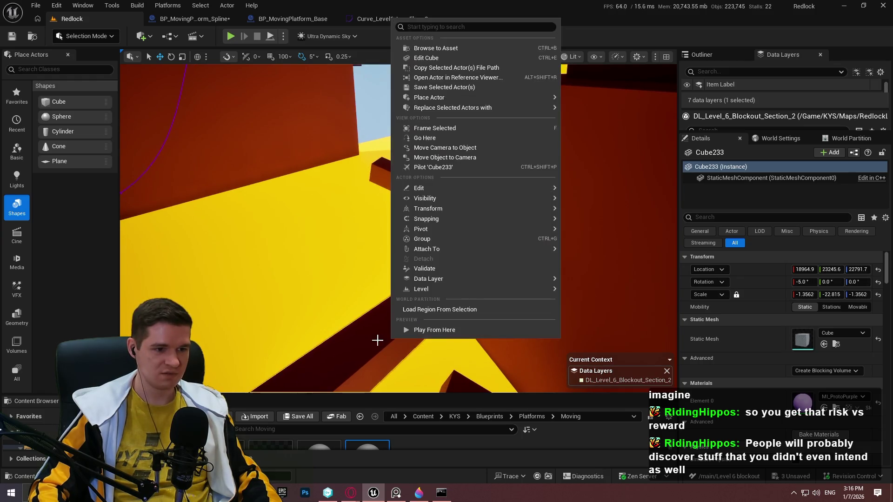
pyautogui.click(428, 337)
pyautogui.click(502, 300)
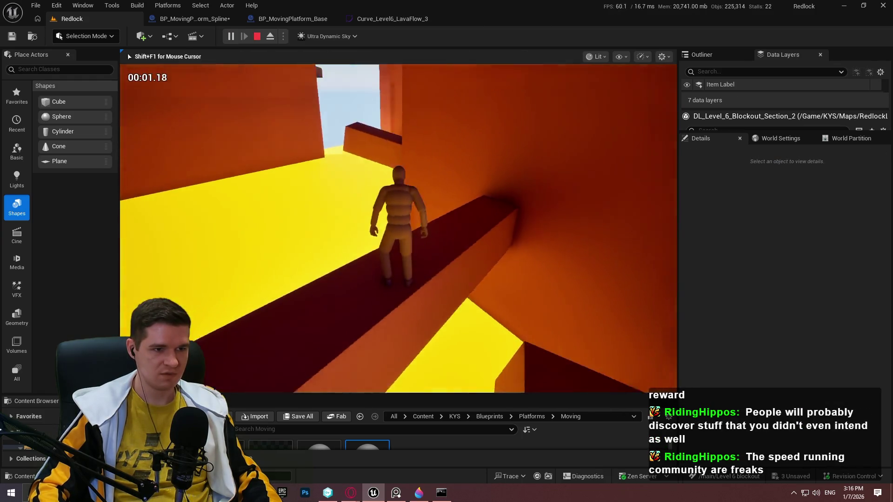
# Step: Run the character along the beam, drop to the floor, and end the playtest
pyautogui.press('w')
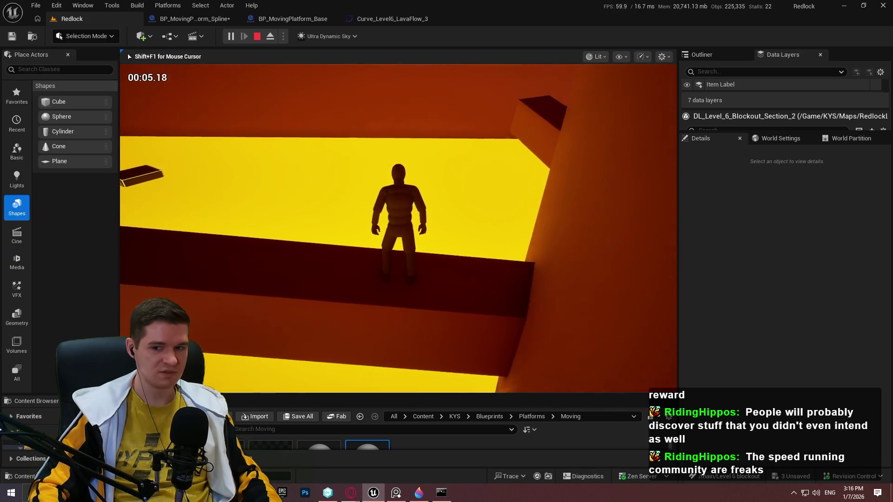
pyautogui.press('d')
pyautogui.press('w')
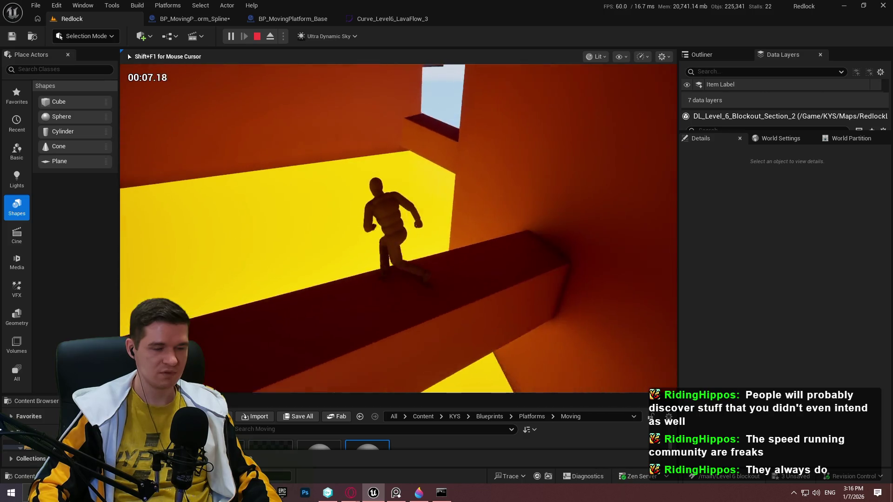
pyautogui.press('w')
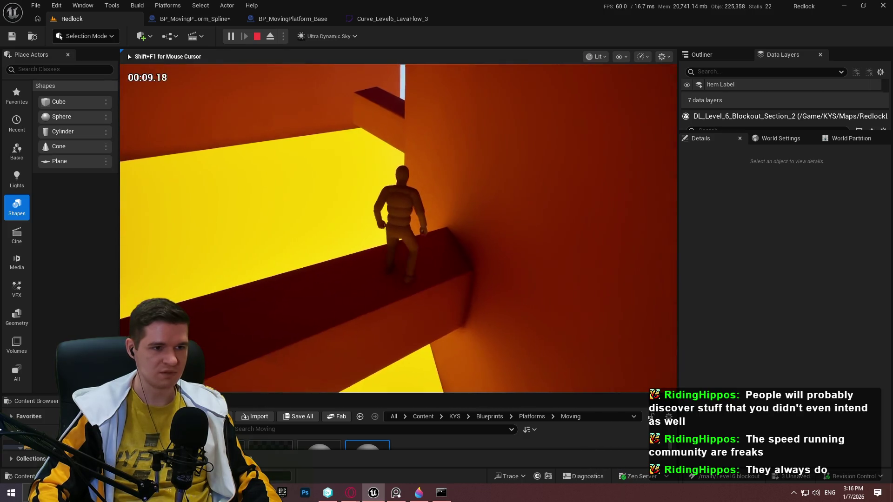
pyautogui.press('w')
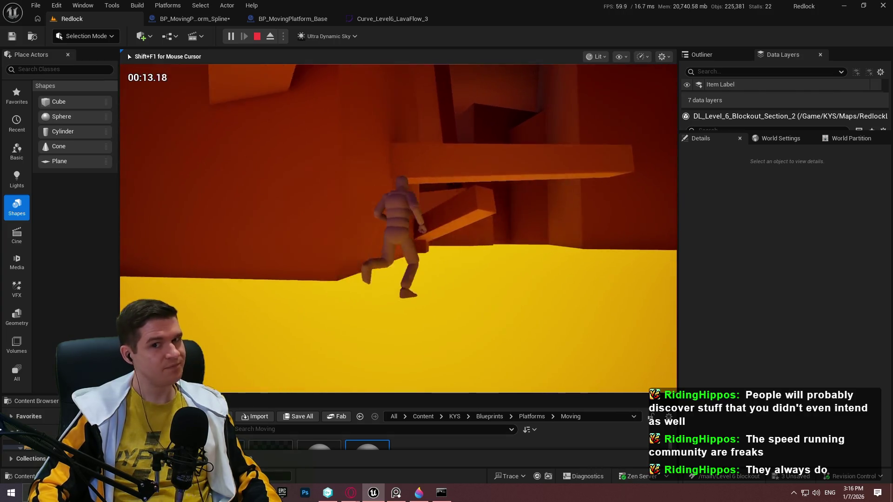
pyautogui.press('Escape')
# Step: Playtest from beam Cube233, jumping onto the wall and climbing through the level
pyautogui.moveTo(582, 225)
pyautogui.mouseDown()
pyautogui.moveTo(572, 214)
pyautogui.moveTo(586, 218)
pyautogui.moveTo(563, 213)
pyautogui.mouseUp()
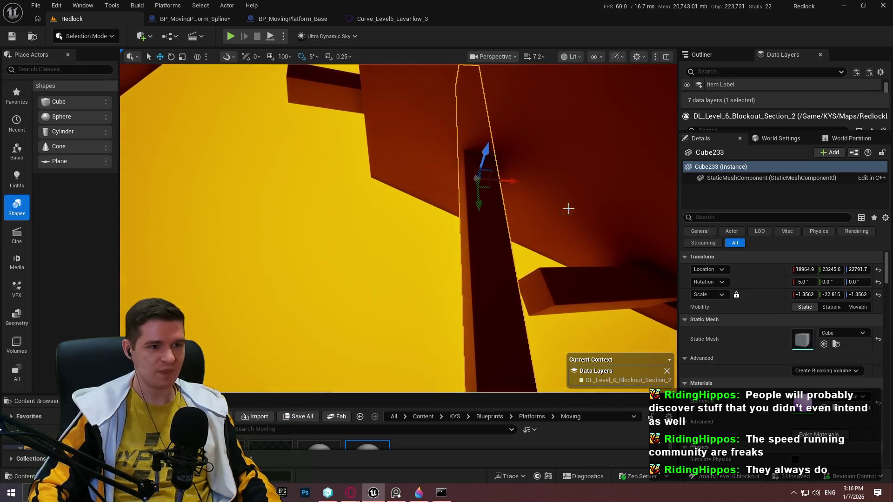
pyautogui.rightClick(491, 209)
pyautogui.click(538, 477)
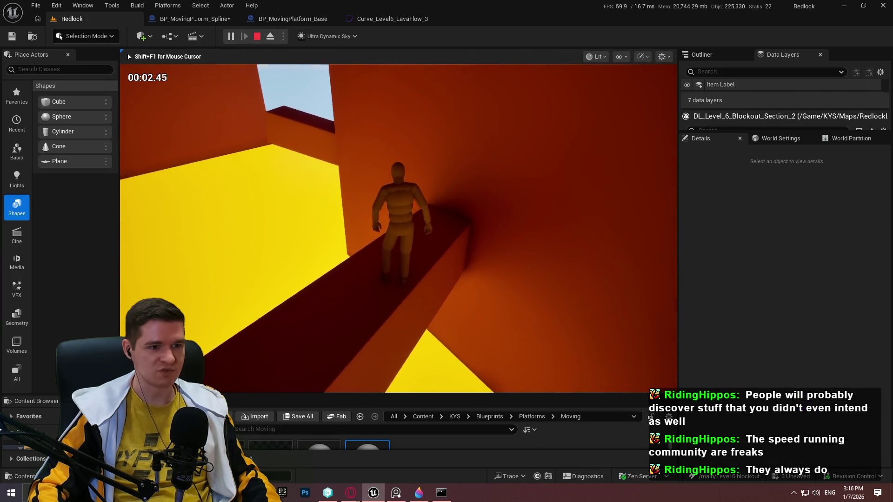
pyautogui.press('w')
pyautogui.press('space')
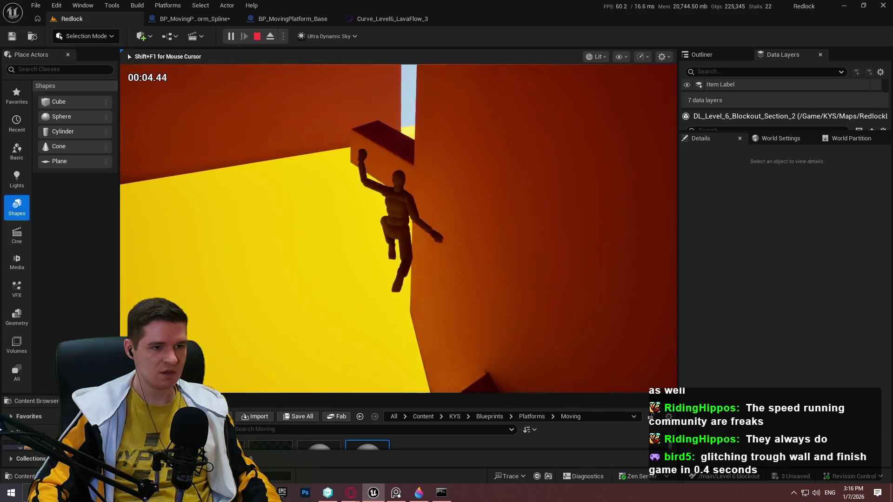
pyautogui.press('w')
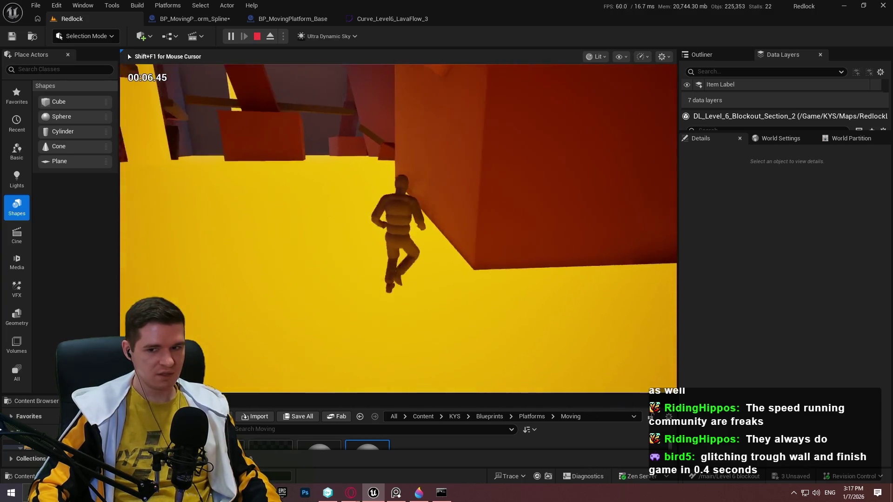
pyautogui.press('Escape')
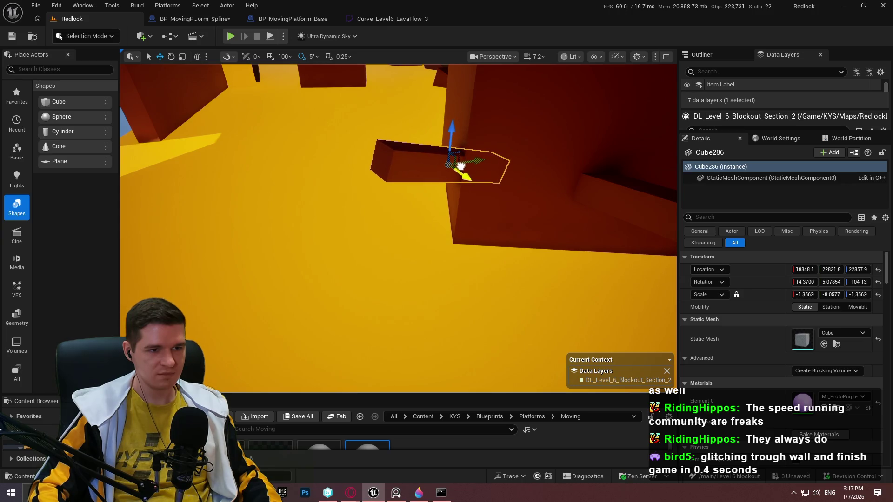
# Step: Run a short second playtest from Cube233, then start playing from a dark platform
pyautogui.rightClick(632, 363)
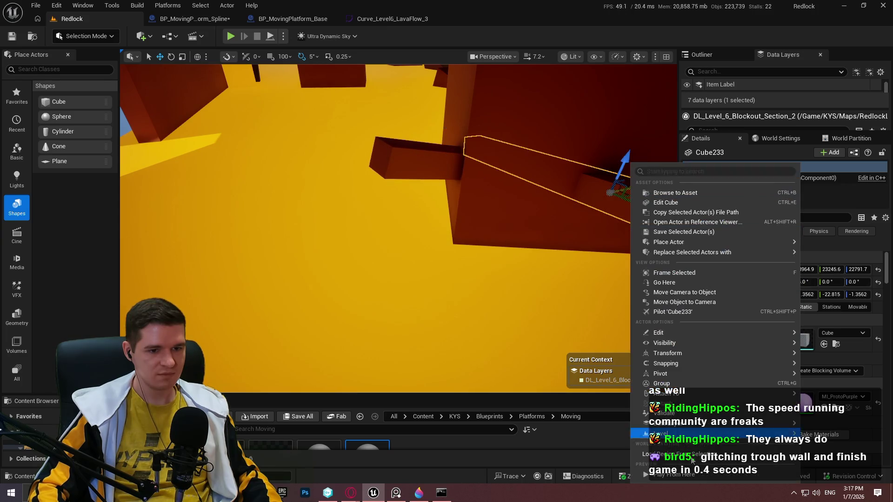
pyautogui.click(695, 476)
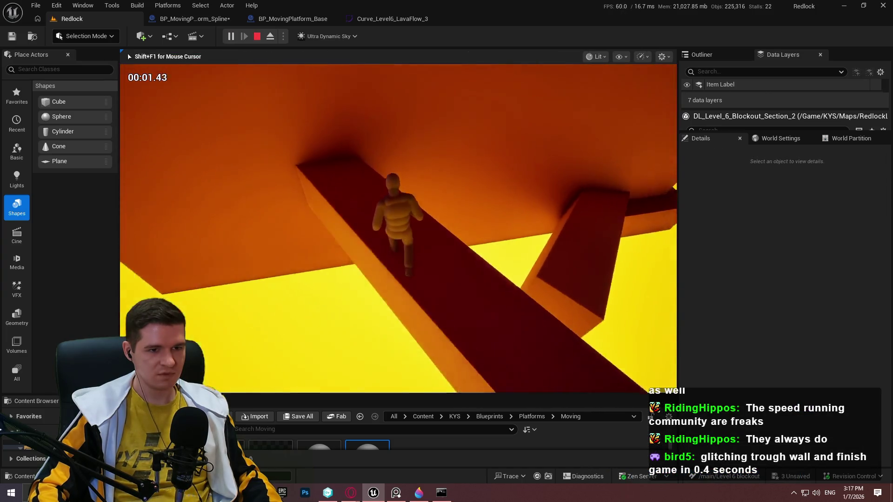
pyautogui.press('Escape')
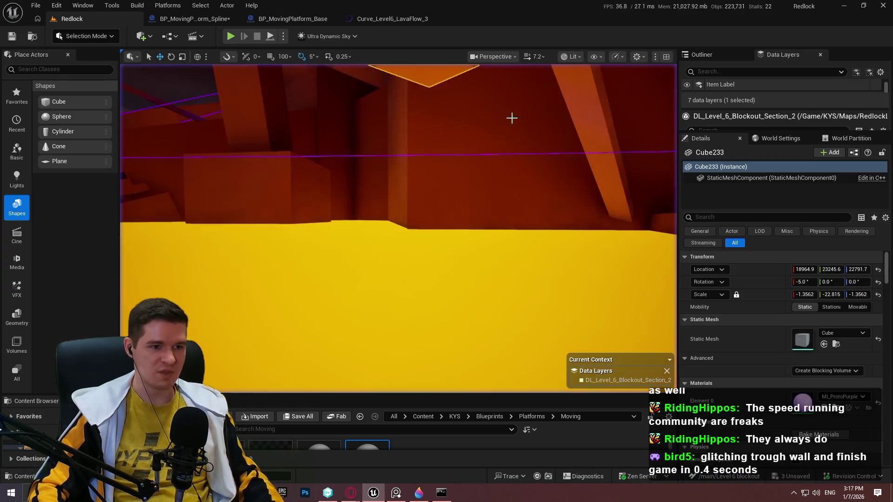
pyautogui.moveTo(398, 228)
pyautogui.mouseDown()
pyautogui.moveTo(381, 242)
pyautogui.moveTo(368, 219)
pyautogui.moveTo(386, 233)
pyautogui.mouseUp()
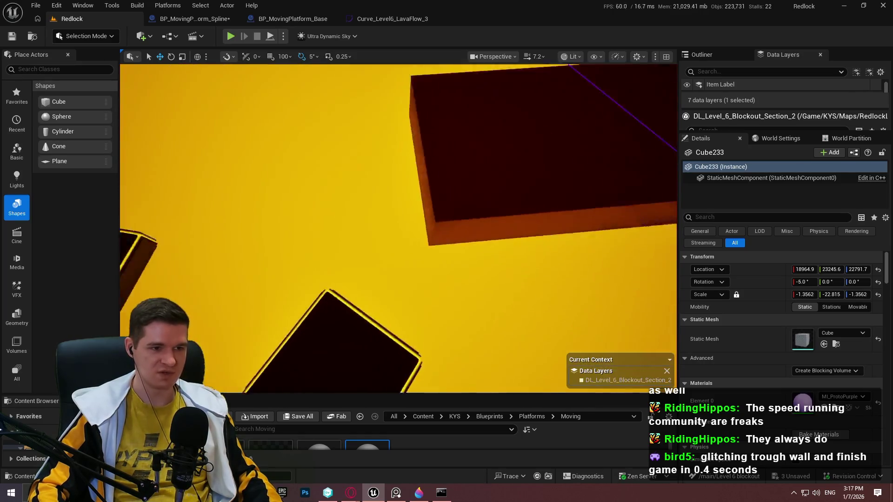
pyautogui.click(521, 475)
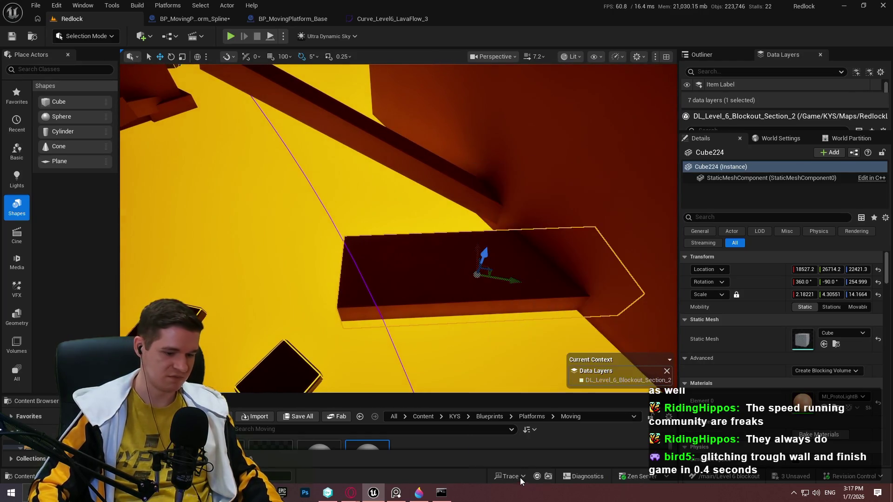
# Step: Playtest the wall climb by running to the wall and jumping up it
pyautogui.press('F11')
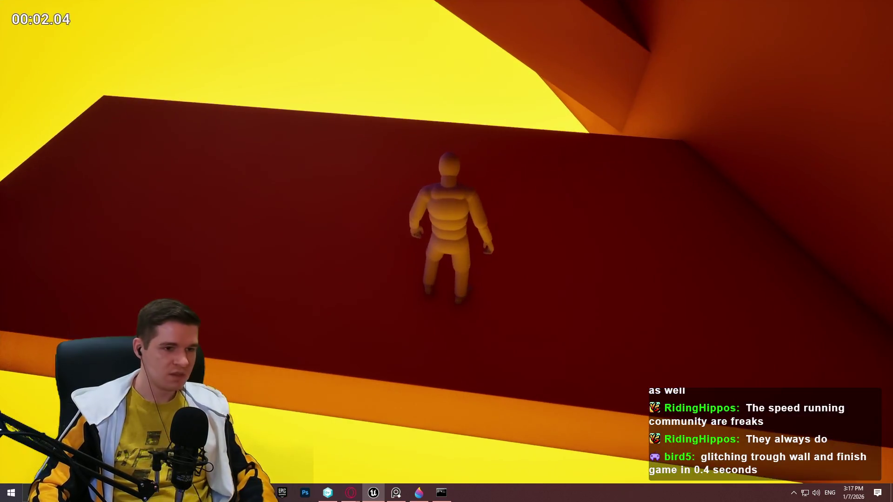
pyautogui.press('w')
pyautogui.press('space')
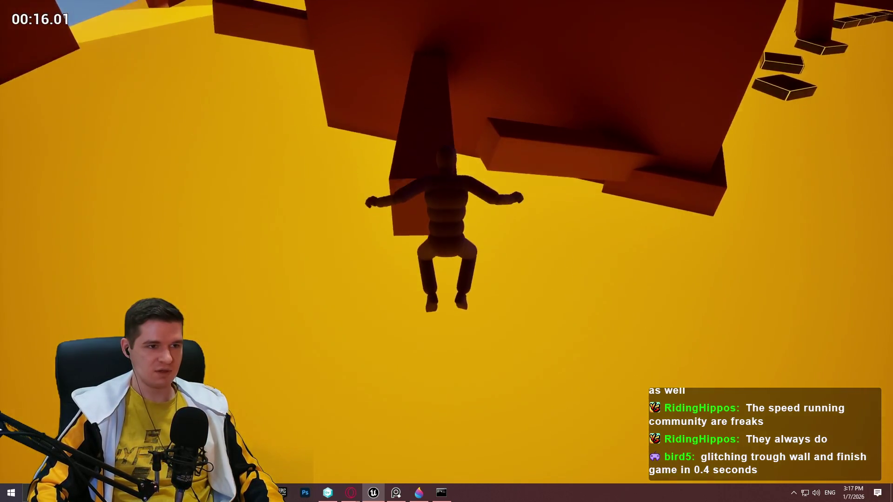
pyautogui.press('Escape')
# Step: Restart the playtest from the tall pillar Cube146 and run up the pillar
pyautogui.moveTo(688, 329); pyautogui.dragTo(689, 328)
pyautogui.rightClick(689, 329)
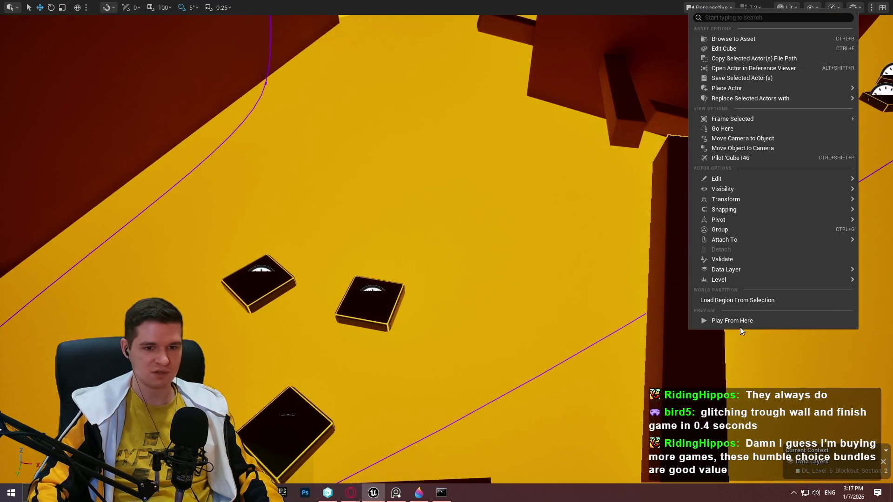
pyautogui.click(740, 321)
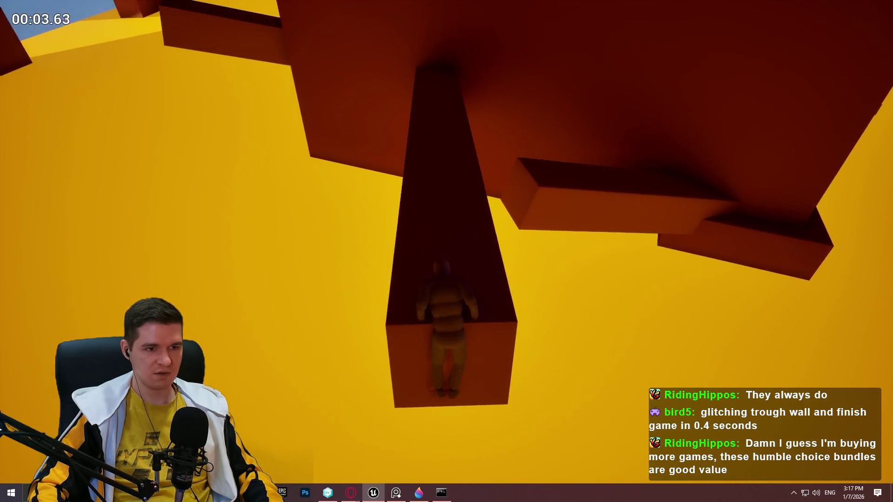
pyautogui.press('w')
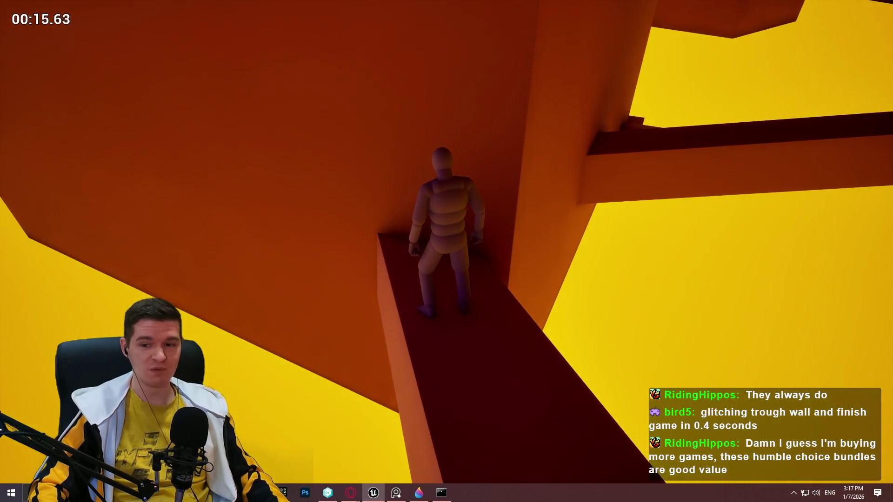
pyautogui.press('Escape')
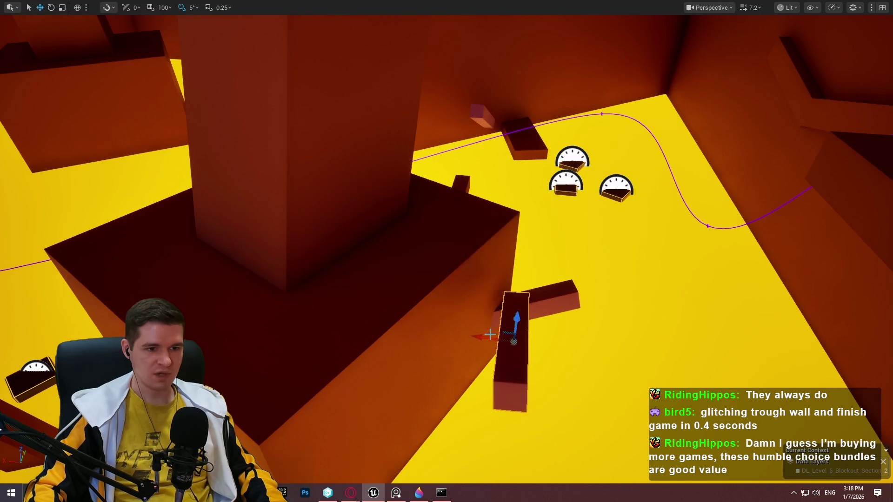
# Step: Fly the viewport close to the block on the wall, then pull back out
pyautogui.moveTo(435, 347)
pyautogui.mouseDown()
pyautogui.moveTo(447, 307)
pyautogui.moveTo(423, 297)
pyautogui.mouseUp()
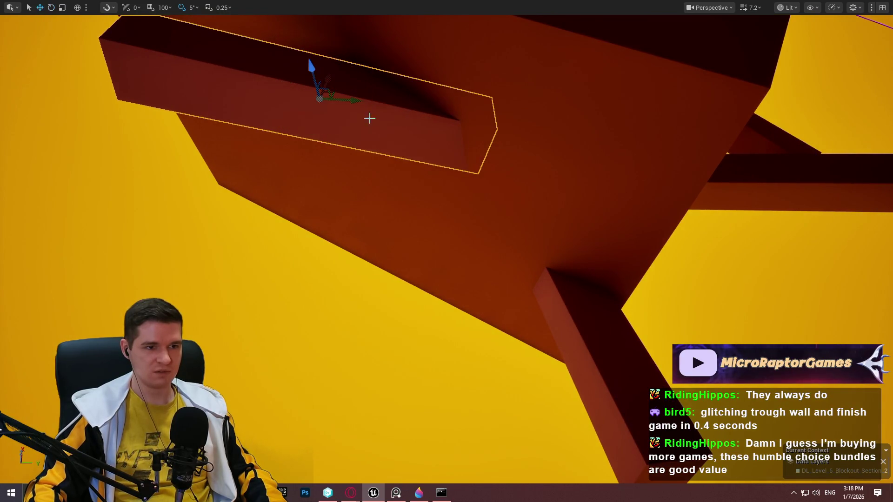
pyautogui.moveTo(385, 103)
pyautogui.mouseDown()
pyautogui.moveTo(400, 140)
pyautogui.moveTo(424, 163)
pyautogui.moveTo(421, 155)
pyautogui.mouseUp()
# Step: Playtest the climb up the dark ramp and along the wall past the ledge
pyautogui.click(482, 473)
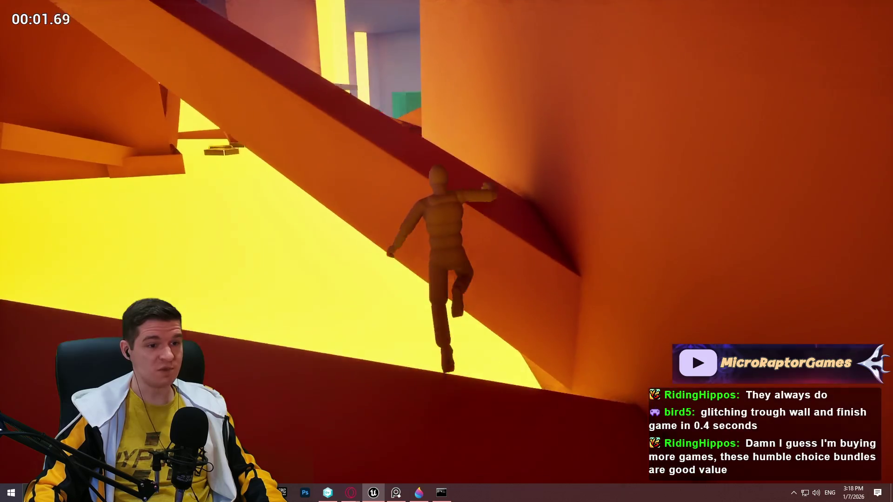
pyautogui.press('space')
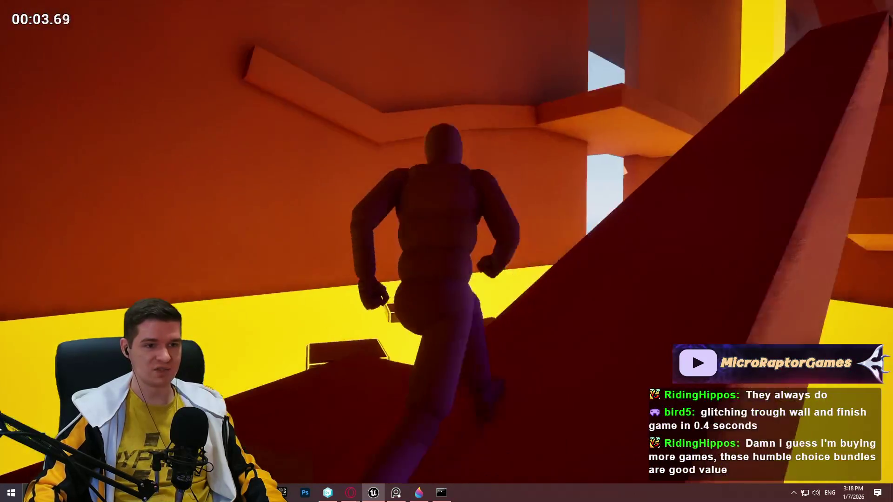
pyautogui.press('w')
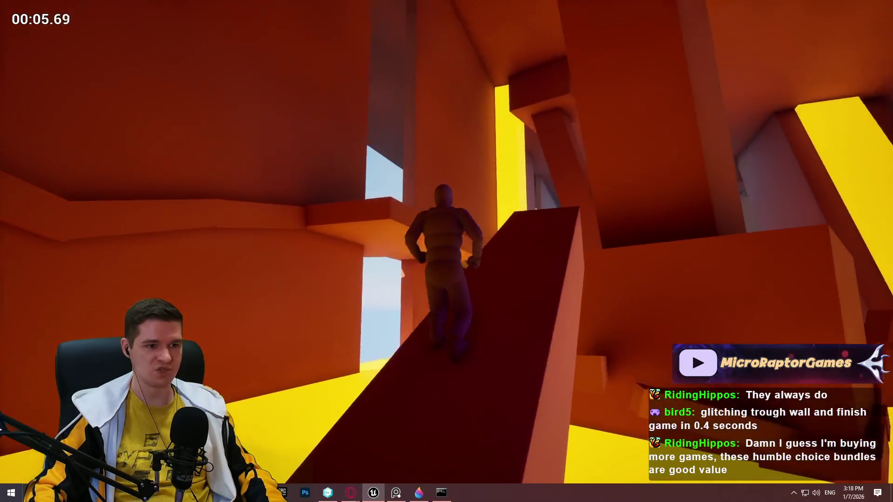
pyautogui.press('w')
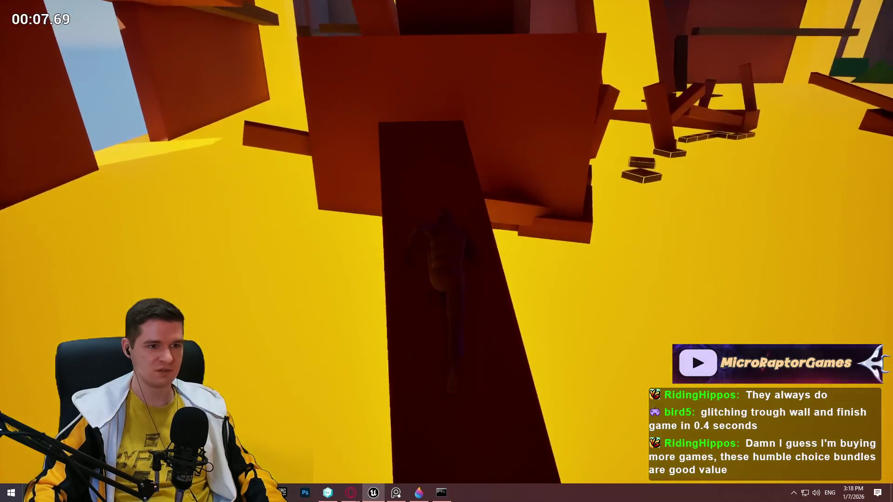
pyautogui.press('w')
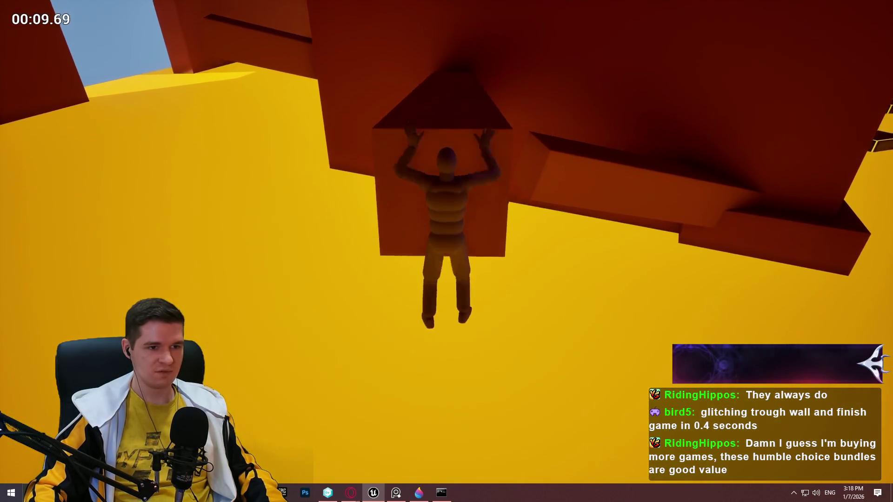
pyautogui.press('w')
pyautogui.press('w')
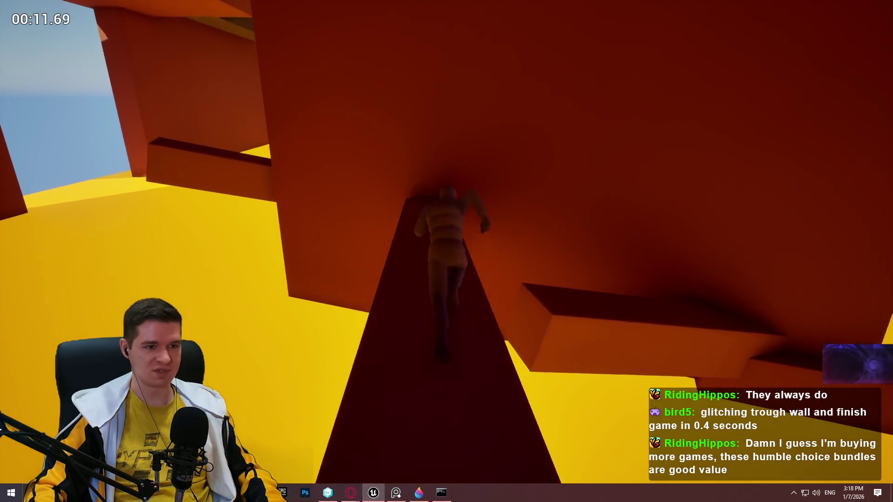
pyautogui.press('space')
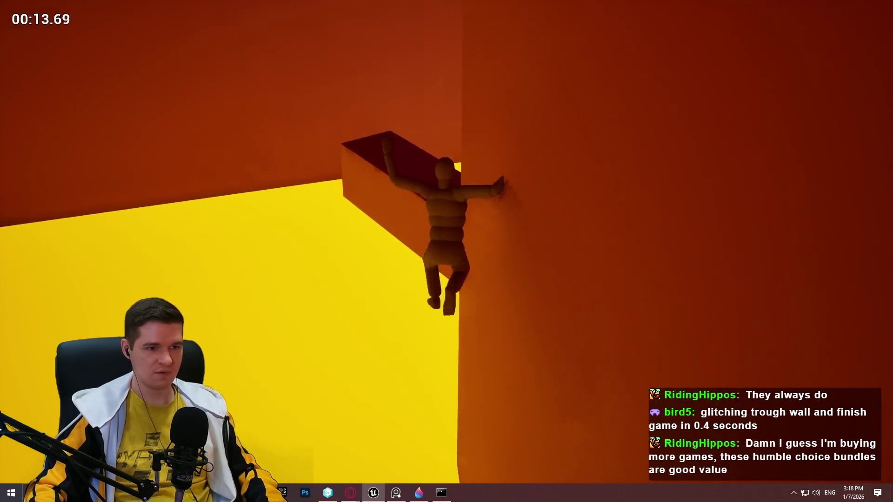
pyautogui.press('w')
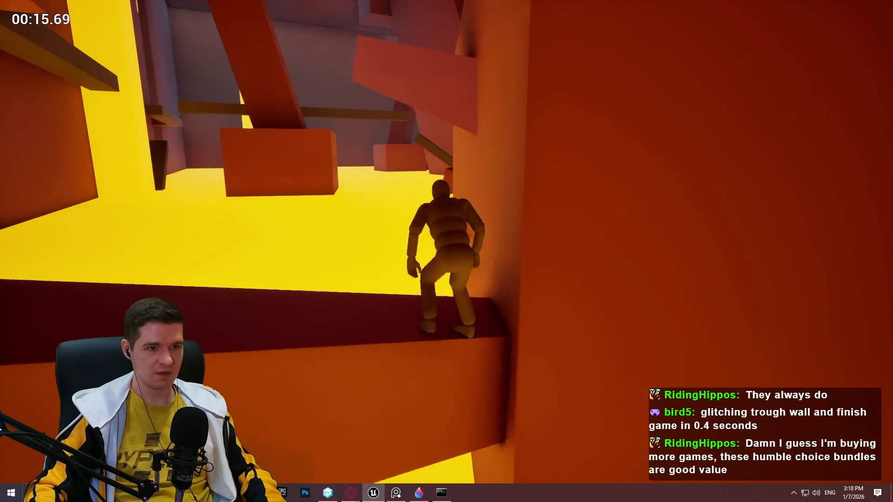
pyautogui.press('Escape')
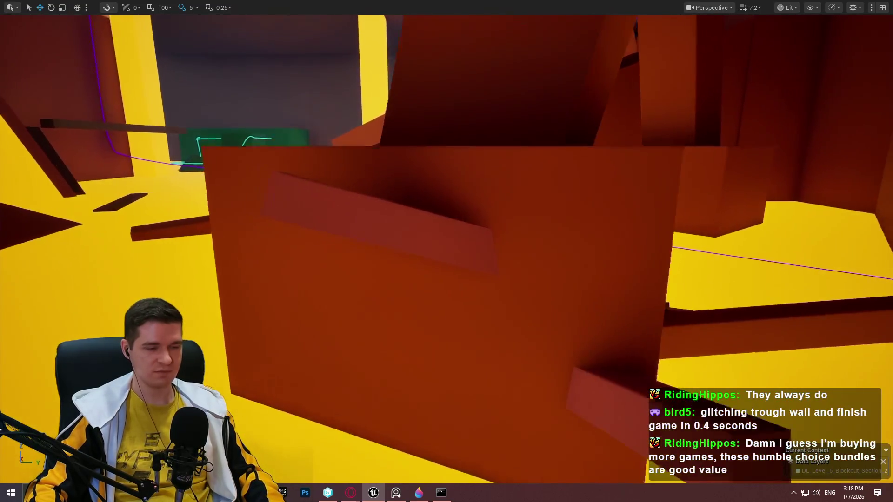
# Step: Lower the slab on the orange wall slightly and playtest from that spot again
pyautogui.press('w')
pyautogui.moveTo(393, 187); pyautogui.dragTo(393, 197)
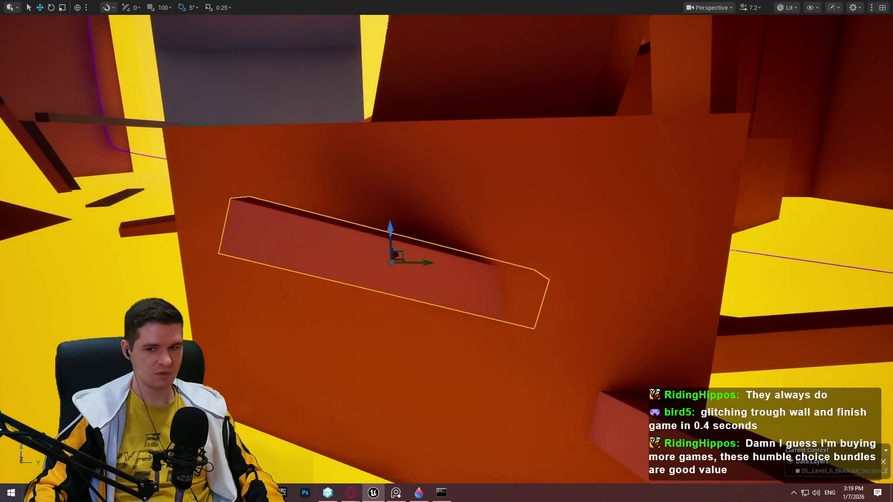
pyautogui.press('w')
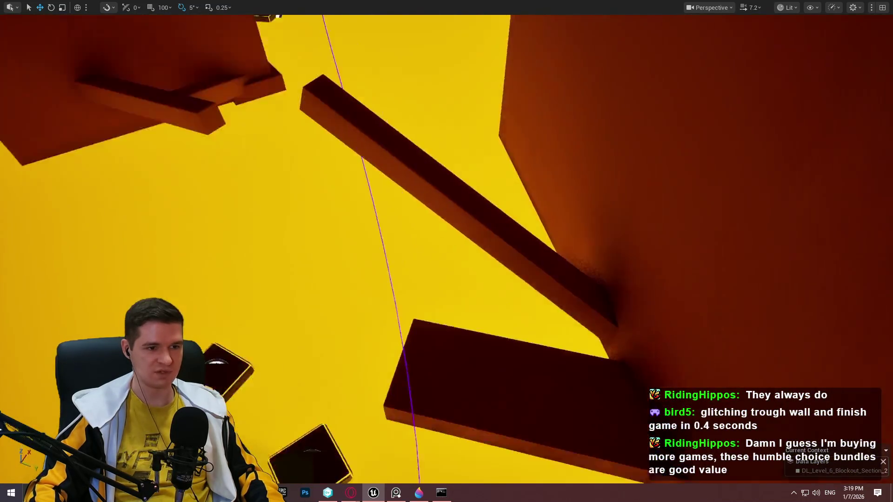
pyautogui.press('s')
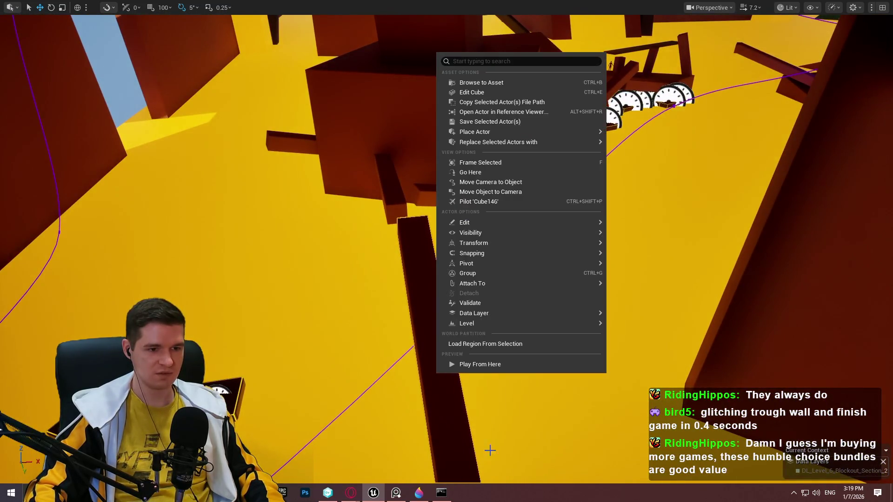
pyautogui.click(491, 366)
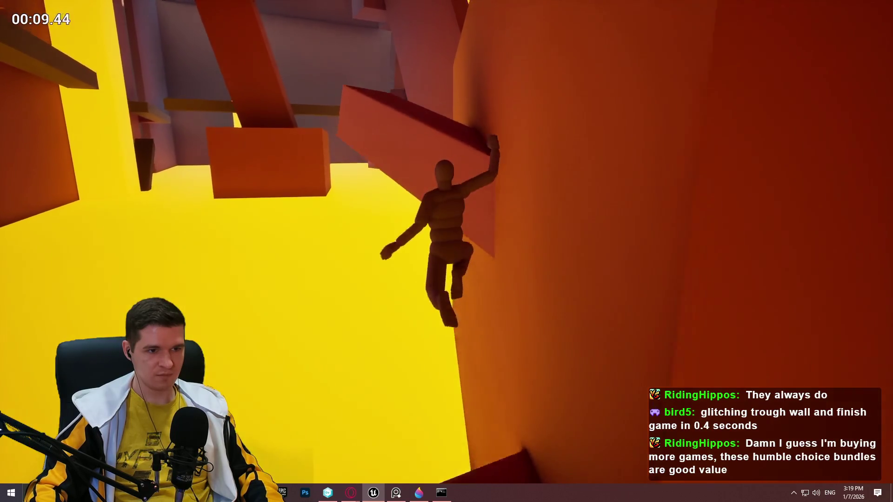
pyautogui.press('Escape')
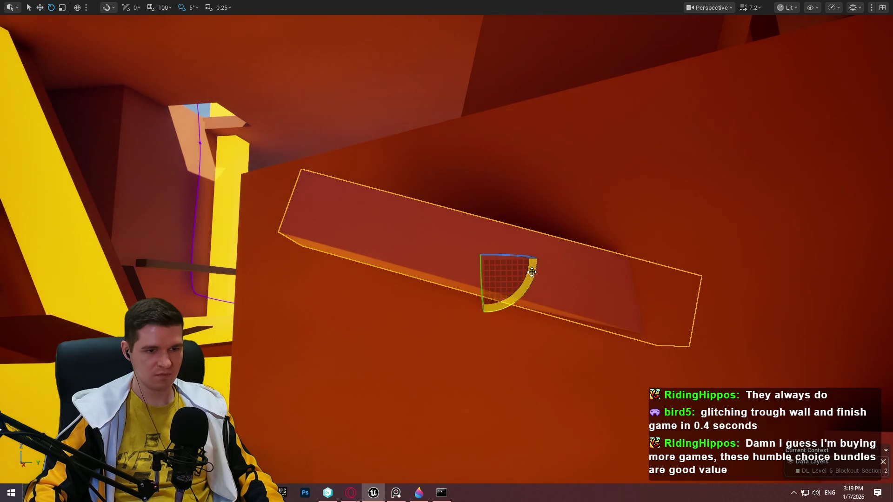
# Step: Start a new playtest from the yellow track
pyautogui.press('s')
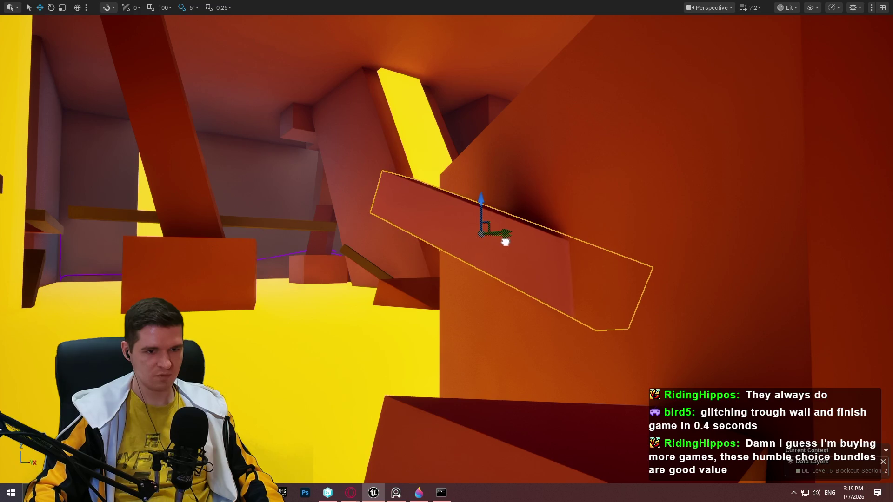
pyautogui.moveTo(635, 273); pyautogui.dragTo(561, 332)
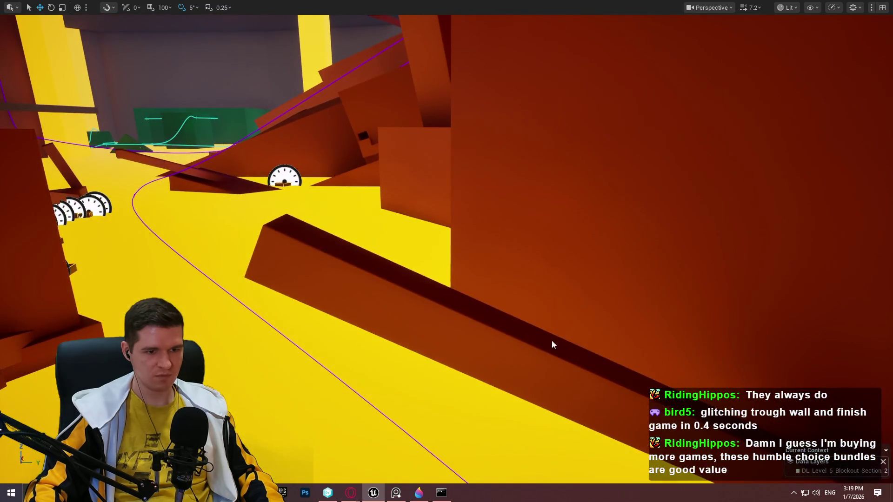
pyautogui.click(610, 330)
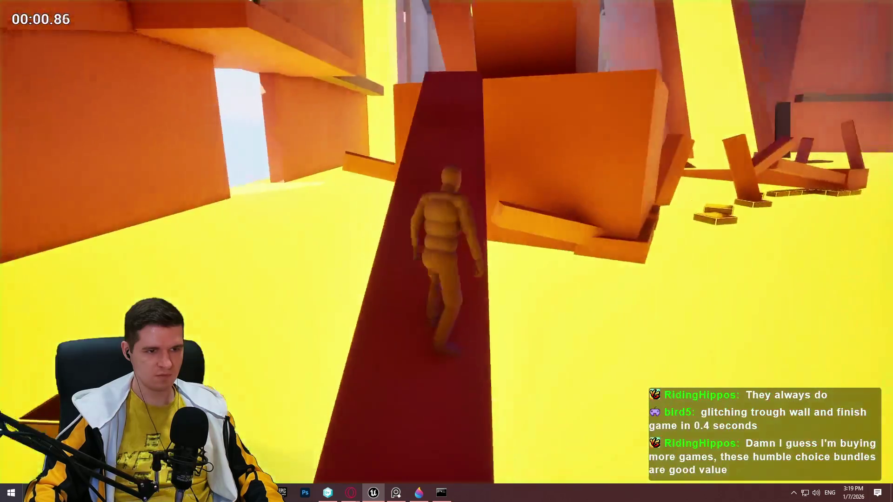
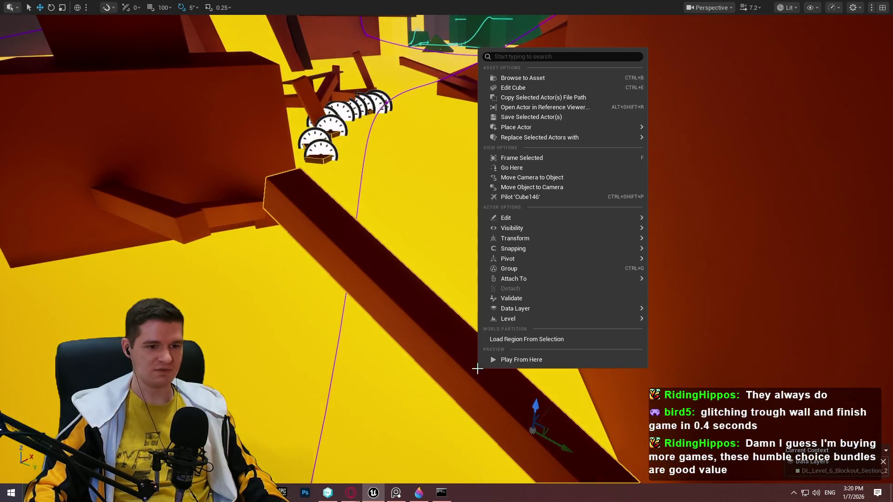
# Step: Playtest the run along the sloped beam, stop it, and start another playtest from a new spot
pyautogui.hotkey('alt', 'p')
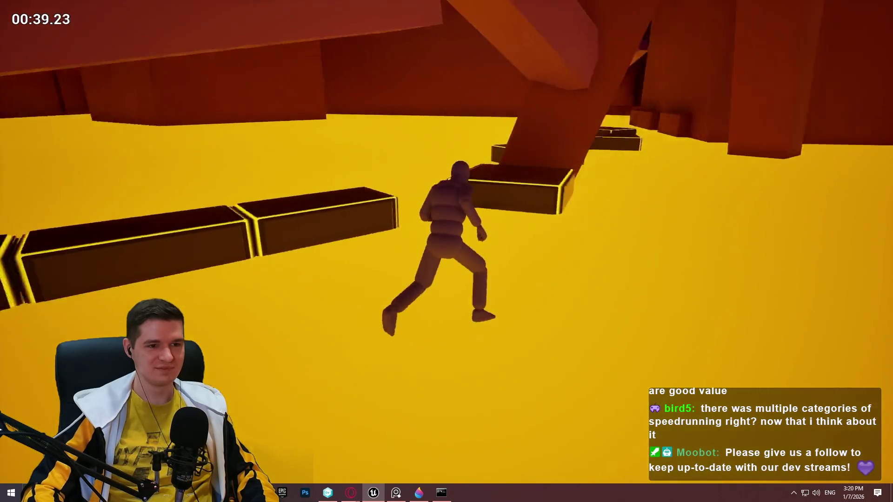
pyautogui.press('Escape')
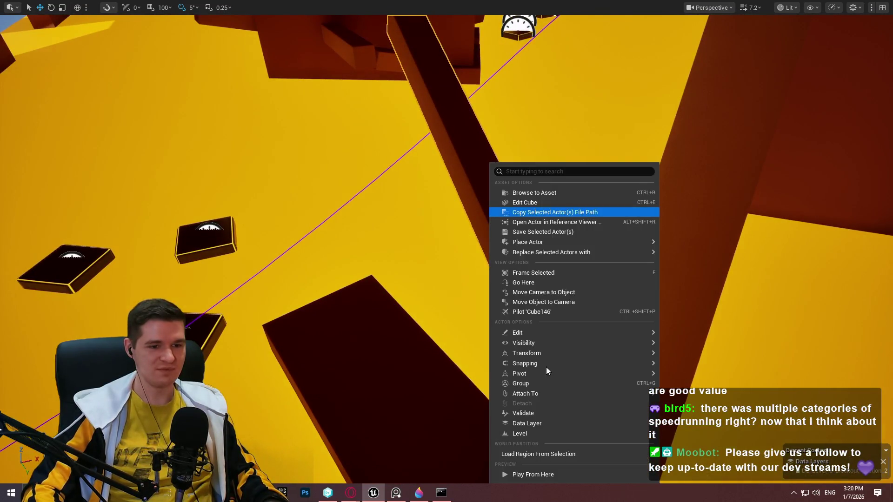
pyautogui.click(548, 474)
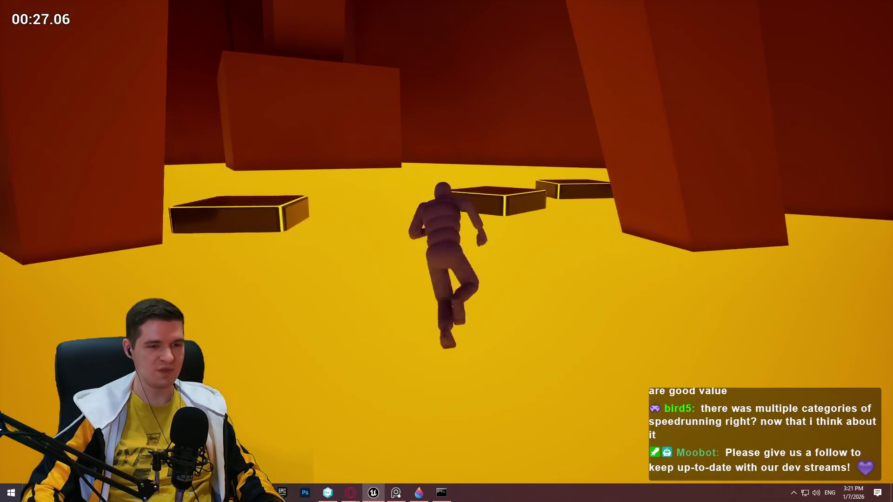
# Step: Stop the playtest run toward the floating platforms and return to the level editor
pyautogui.press('Escape')
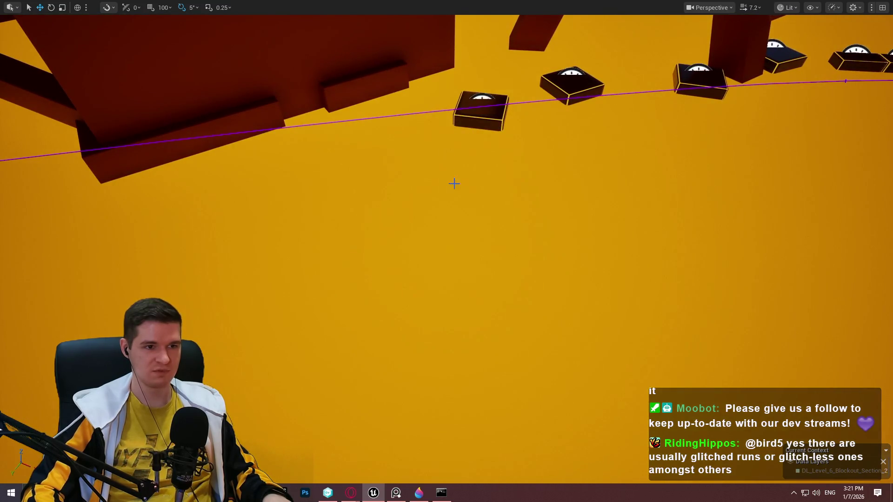
# Step: Drag two gauge platforms down and left, below the purple route line
pyautogui.moveTo(486, 123)
pyautogui.mouseDown()
pyautogui.moveTo(466, 195)
pyautogui.moveTo(452, 196)
pyautogui.moveTo(446, 174)
pyautogui.mouseUp()
pyautogui.click(580, 91)
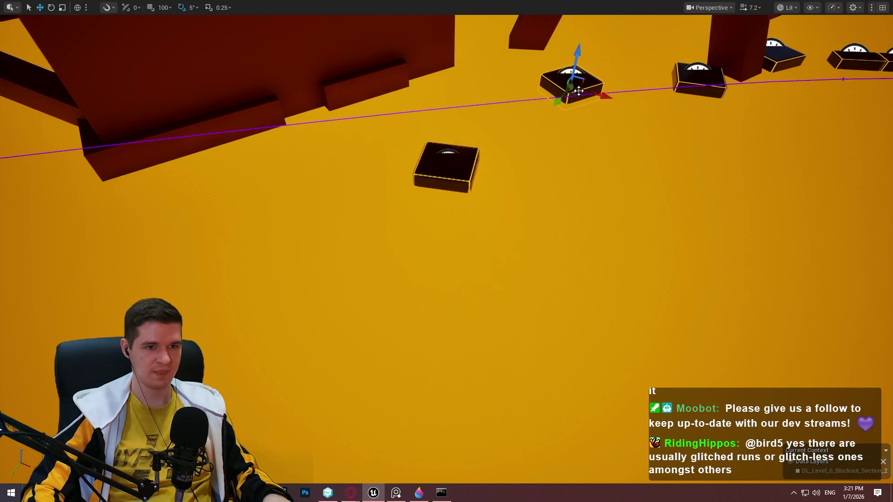
pyautogui.moveTo(577, 95)
pyautogui.mouseDown()
pyautogui.moveTo(365, 335)
pyautogui.moveTo(397, 334)
pyautogui.mouseUp()
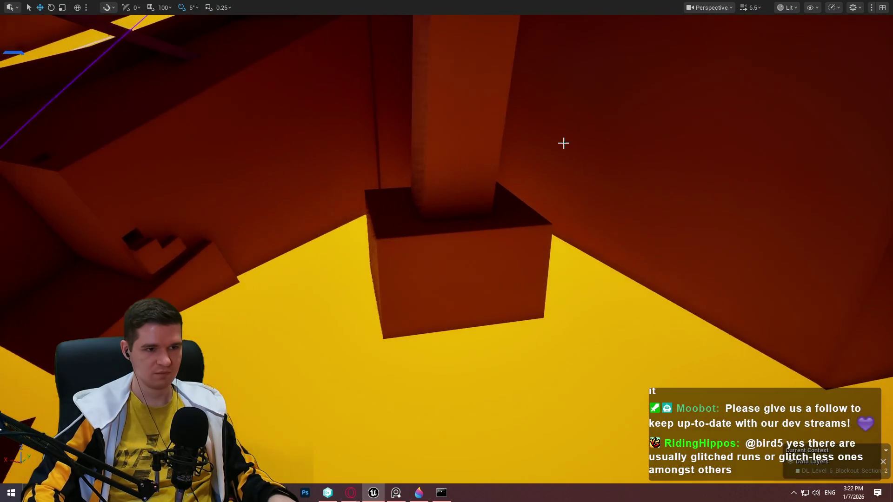
# Step: Alt-drag the tall pillar into a copy on its right and tilt the copy into a slab
pyautogui.click(465, 139)
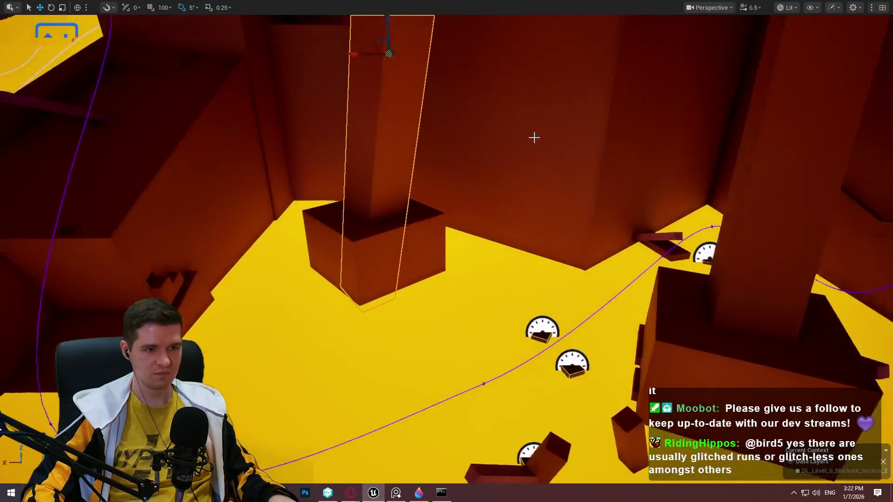
pyautogui.moveTo(349, 75); pyautogui.dragTo(556, 119)
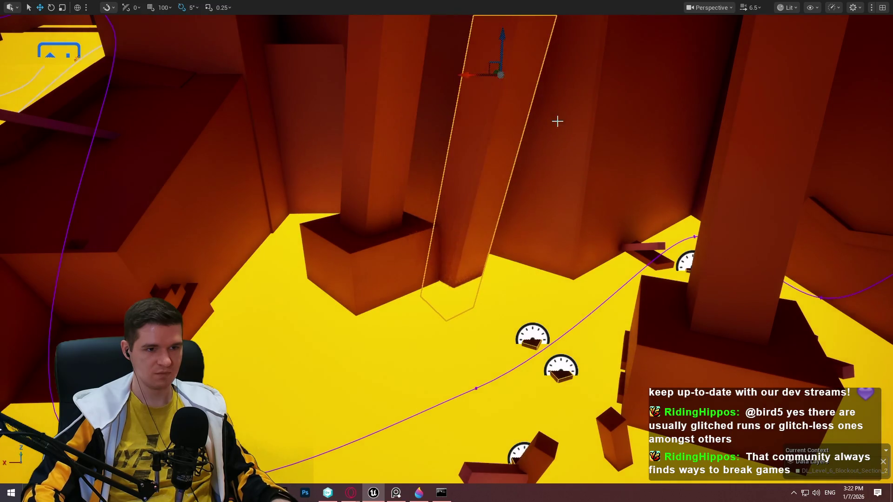
pyautogui.moveTo(552, 76); pyautogui.dragTo(610, 92)
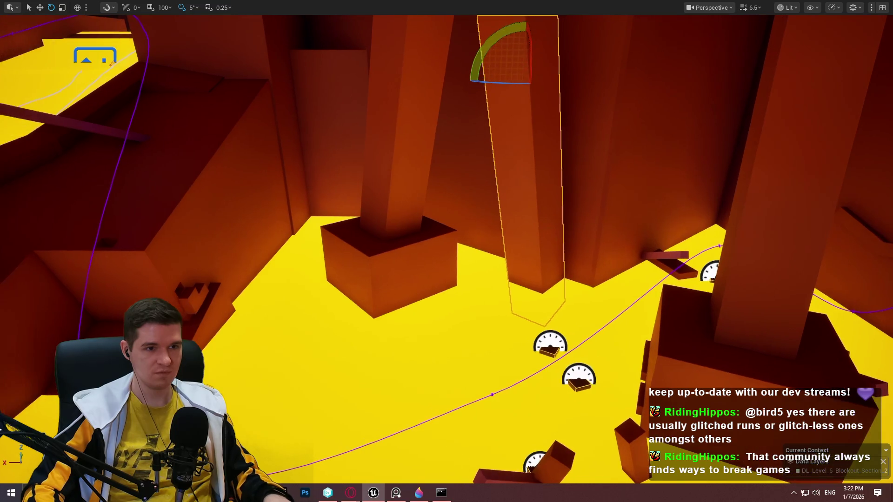
pyautogui.moveTo(521, 44)
pyautogui.mouseDown()
pyautogui.moveTo(558, 79)
pyautogui.moveTo(549, 110)
pyautogui.mouseUp()
pyautogui.press('w')
pyautogui.moveTo(533, 49)
pyautogui.mouseDown()
pyautogui.moveTo(478, 273)
pyautogui.moveTo(493, 294)
pyautogui.moveTo(409, 272)
pyautogui.moveTo(416, 277)
pyautogui.mouseUp()
pyautogui.moveTo(403, 314); pyautogui.dragTo(370, 198)
pyautogui.hotkey('ctrl', 'z')
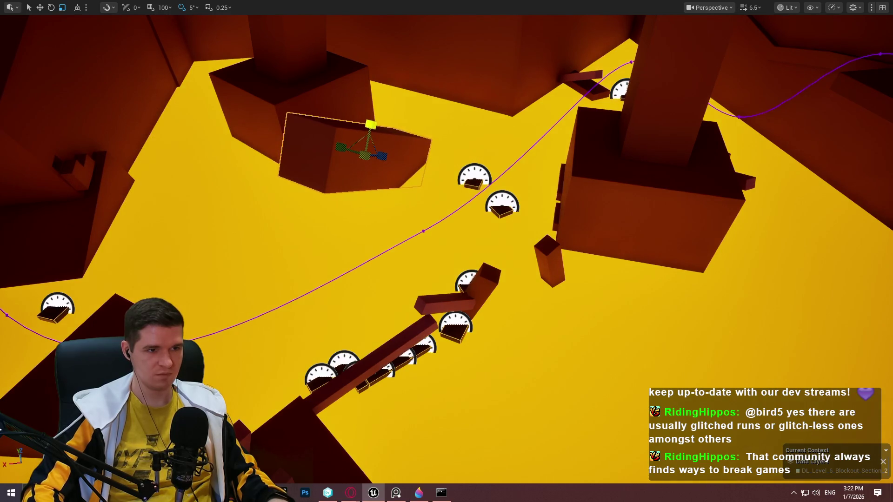
# Step: Reposition the copied slab up and to the right and adjust its scale slightly
pyautogui.moveTo(371, 123)
pyautogui.mouseDown()
pyautogui.moveTo(344, 200)
pyautogui.moveTo(324, 224)
pyautogui.moveTo(373, 229)
pyautogui.mouseUp()
pyautogui.press('e')
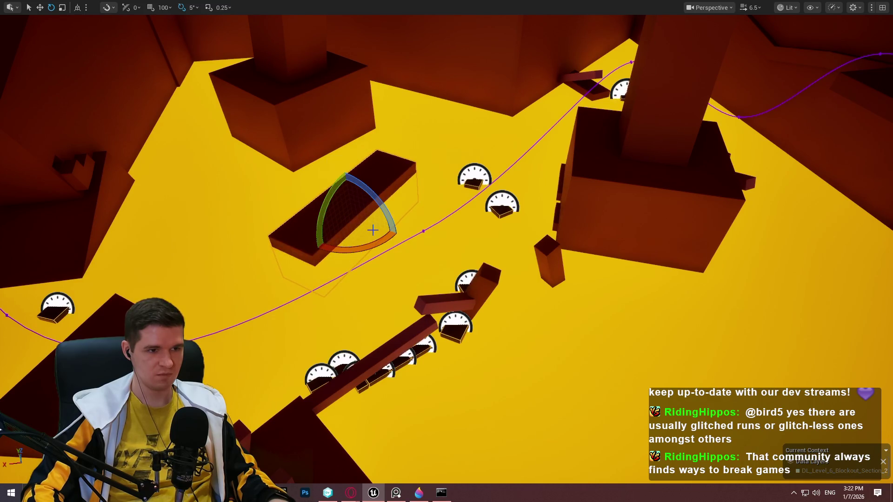
pyautogui.hotkey('ctrl', 'z')
pyautogui.press('w')
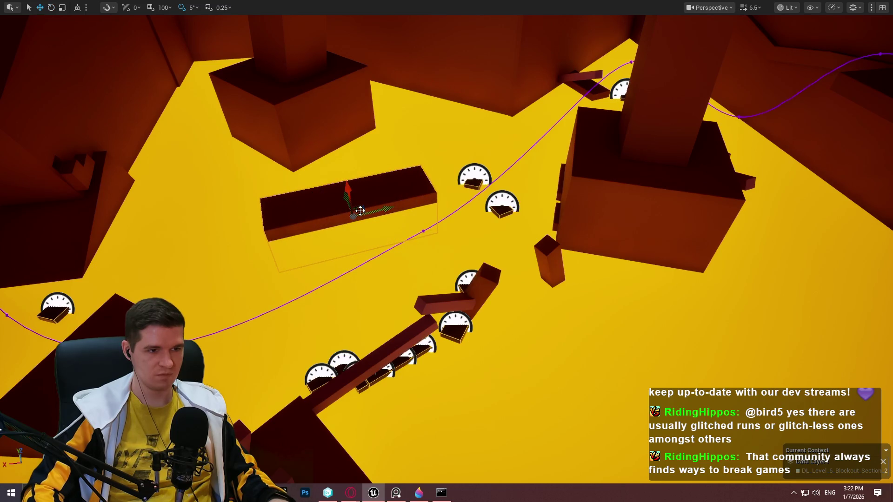
pyautogui.moveTo(354, 212); pyautogui.dragTo(384, 160)
pyautogui.press('e')
pyautogui.press('r')
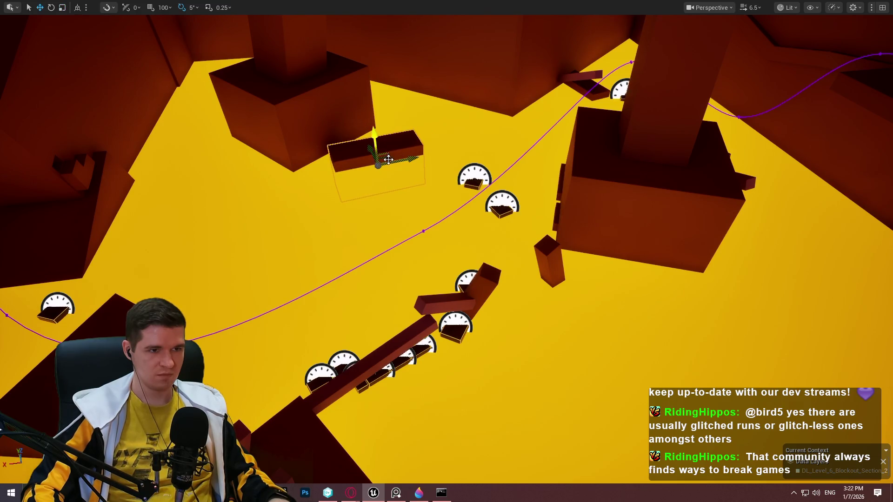
pyautogui.moveTo(384, 159)
pyautogui.mouseDown()
pyautogui.moveTo(400, 172)
pyautogui.moveTo(388, 162)
pyautogui.mouseUp()
pyautogui.scroll(5, 388, 162)
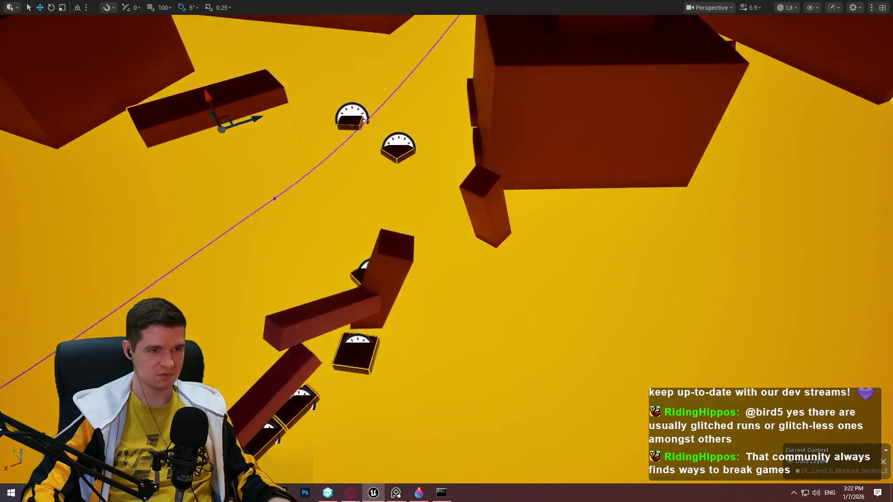
pyautogui.moveTo(446, 158)
pyautogui.mouseDown()
pyautogui.moveTo(461, 155)
pyautogui.moveTo(456, 146)
pyautogui.moveTo(479, 193)
pyautogui.moveTo(338, 202)
pyautogui.mouseUp()
# Step: Rotate the slab to a steeper, more upright angle and shift it into place beside the route
pyautogui.press('e')
pyautogui.press('r')
pyautogui.moveTo(290, 262); pyautogui.dragTo(284, 265)
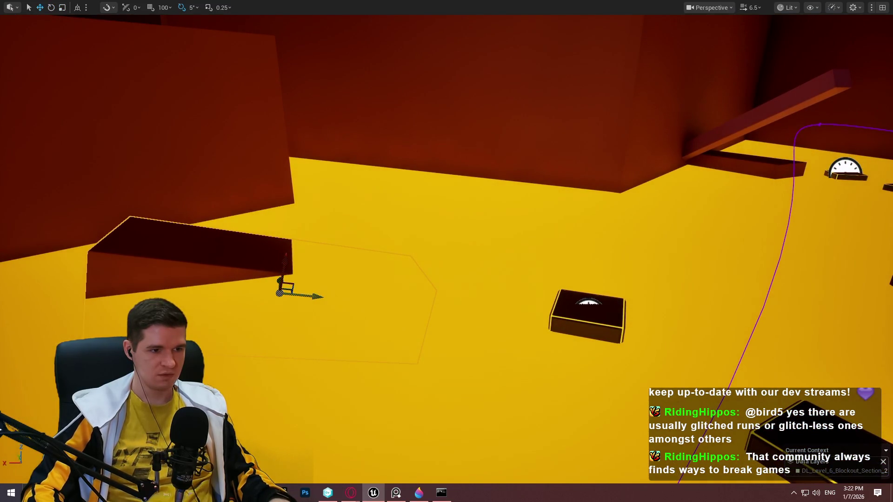
pyautogui.hotkey('ctrl', 'z')
pyautogui.press('e')
pyautogui.moveTo(319, 250); pyautogui.dragTo(380, 259)
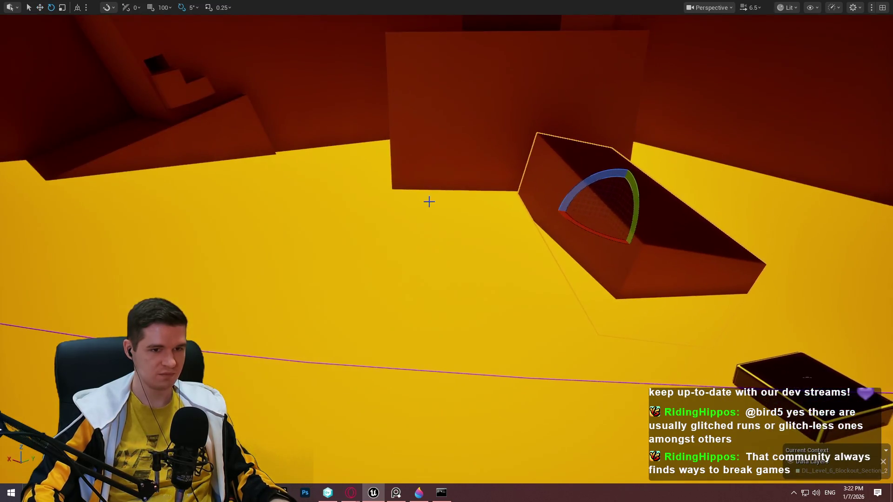
pyautogui.moveTo(574, 180); pyautogui.dragTo(597, 175)
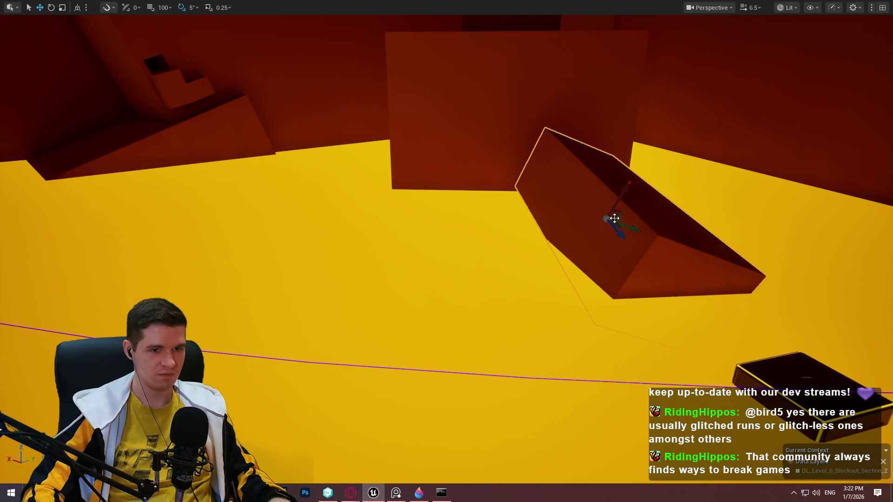
pyautogui.moveTo(626, 224)
pyautogui.mouseDown()
pyautogui.moveTo(592, 219)
pyautogui.moveTo(618, 252)
pyautogui.moveTo(586, 255)
pyautogui.moveTo(606, 258)
pyautogui.moveTo(589, 241)
pyautogui.mouseUp()
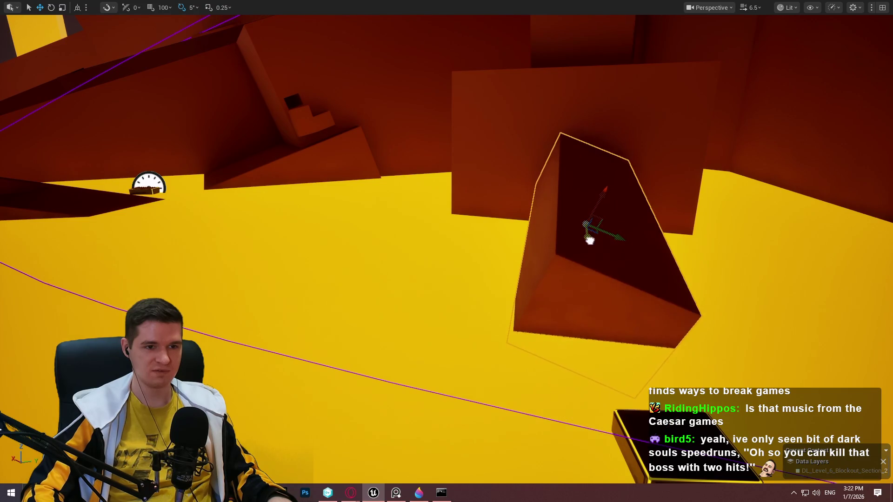
pyautogui.moveTo(599, 196)
pyautogui.mouseDown()
pyautogui.moveTo(589, 217)
pyautogui.moveTo(623, 219)
pyautogui.moveTo(545, 178)
pyautogui.mouseUp()
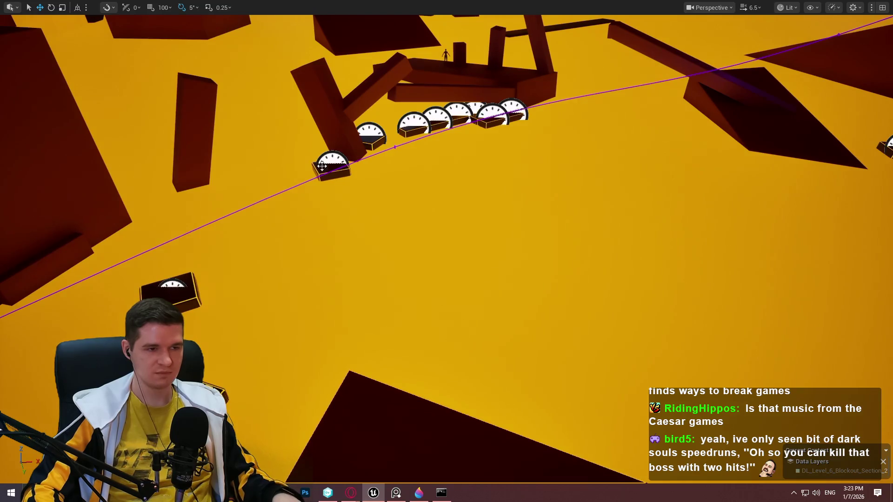
# Step: Duplicate a gauge platform to the lower right and position it across the open floor
pyautogui.moveTo(327, 178)
pyautogui.mouseDown()
pyautogui.moveTo(725, 352)
pyautogui.moveTo(716, 367)
pyautogui.moveTo(661, 339)
pyautogui.moveTo(661, 316)
pyautogui.moveTo(675, 353)
pyautogui.moveTo(698, 360)
pyautogui.mouseUp()
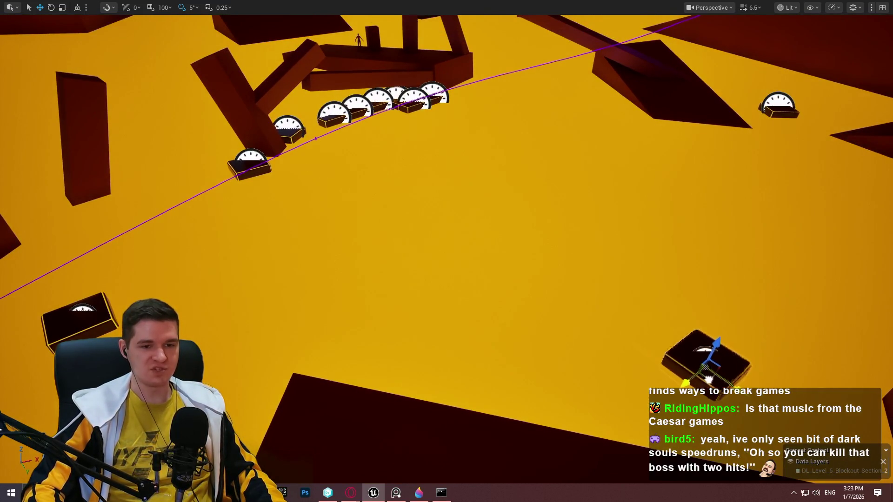
pyautogui.press('f')
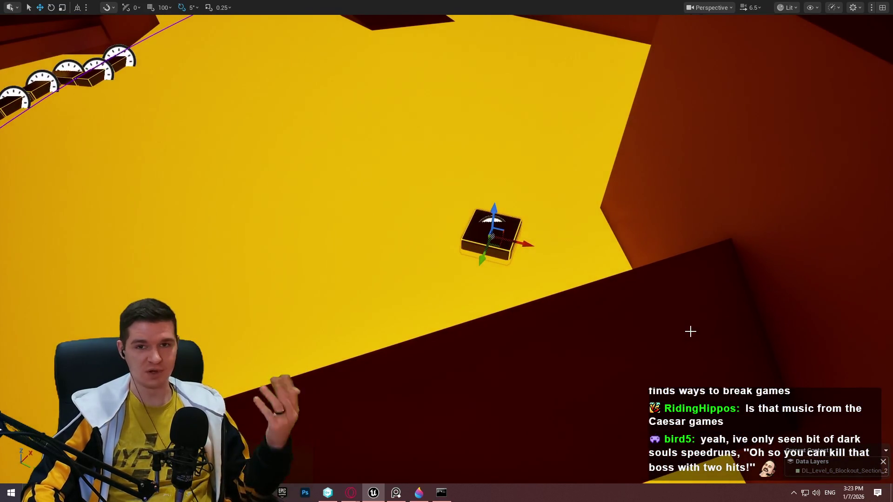
pyautogui.moveTo(648, 318); pyautogui.dragTo(648, 325)
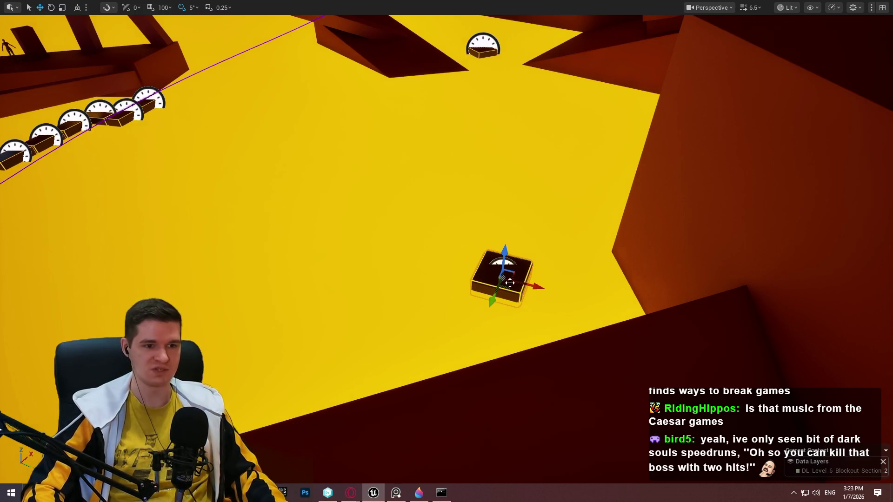
pyautogui.moveTo(510, 287); pyautogui.dragTo(538, 294)
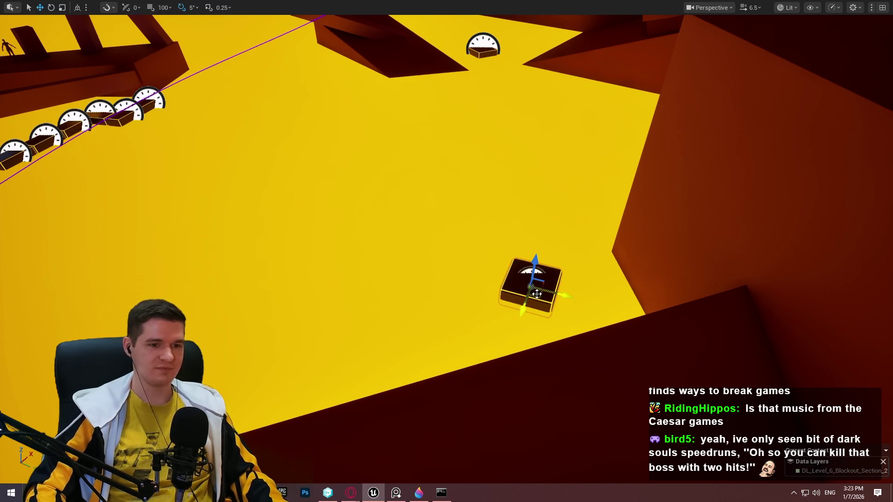
pyautogui.moveTo(541, 300)
pyautogui.mouseDown()
pyautogui.moveTo(507, 297)
pyautogui.moveTo(526, 302)
pyautogui.mouseUp()
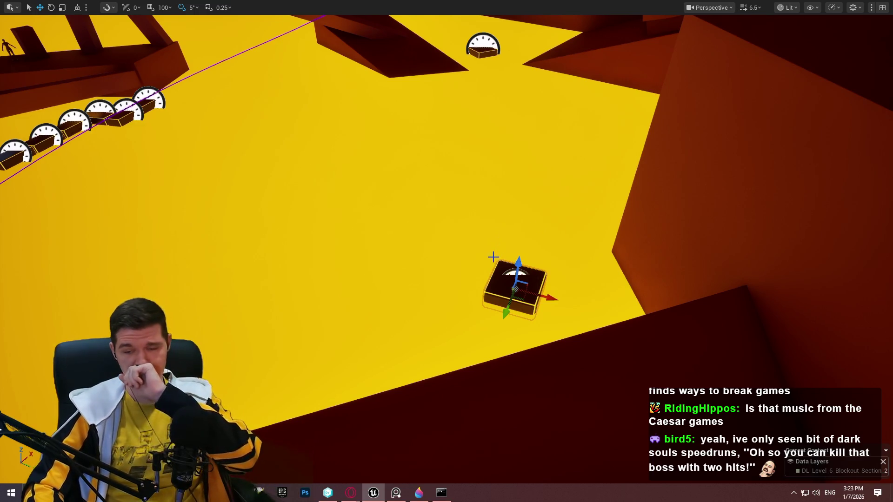
pyautogui.moveTo(536, 320); pyautogui.dragTo(402, 287)
pyautogui.moveTo(461, 289)
pyautogui.mouseDown()
pyautogui.moveTo(450, 211)
pyautogui.moveTo(419, 207)
pyautogui.moveTo(263, 258)
pyautogui.mouseUp()
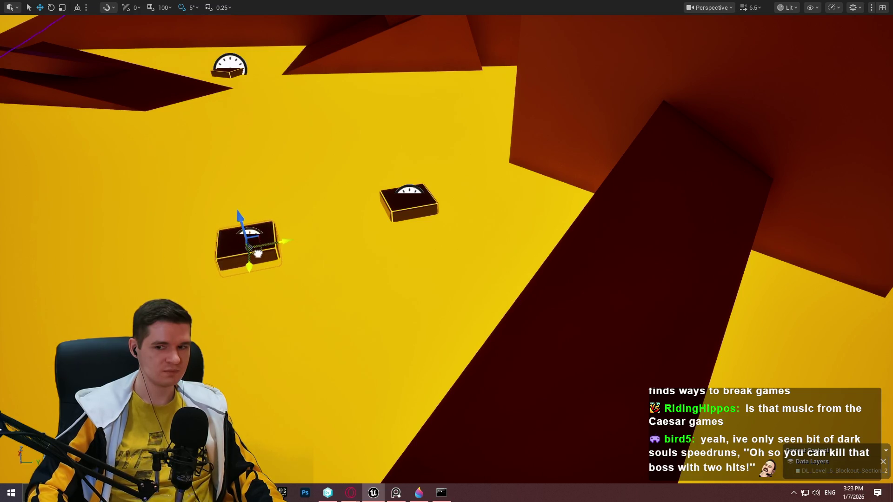
pyautogui.moveTo(258, 254)
pyautogui.mouseDown()
pyautogui.moveTo(239, 257)
pyautogui.moveTo(276, 242)
pyautogui.moveTo(259, 240)
pyautogui.moveTo(277, 238)
pyautogui.mouseUp()
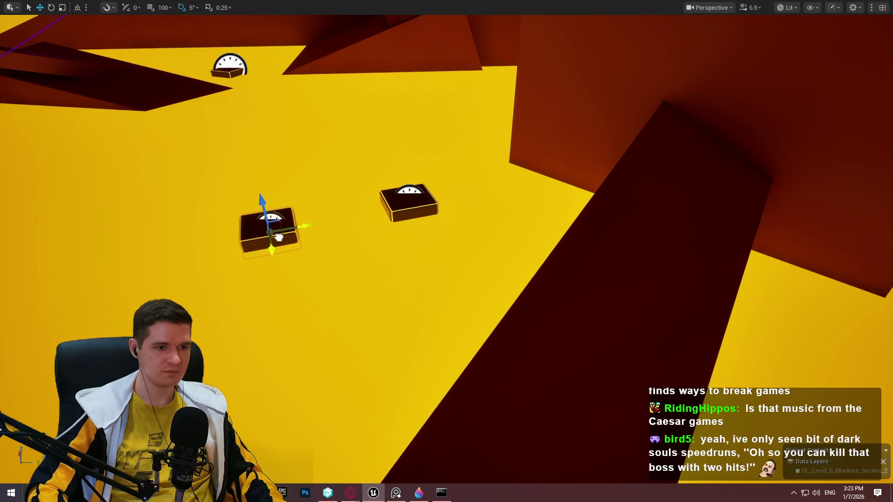
pyautogui.press('w')
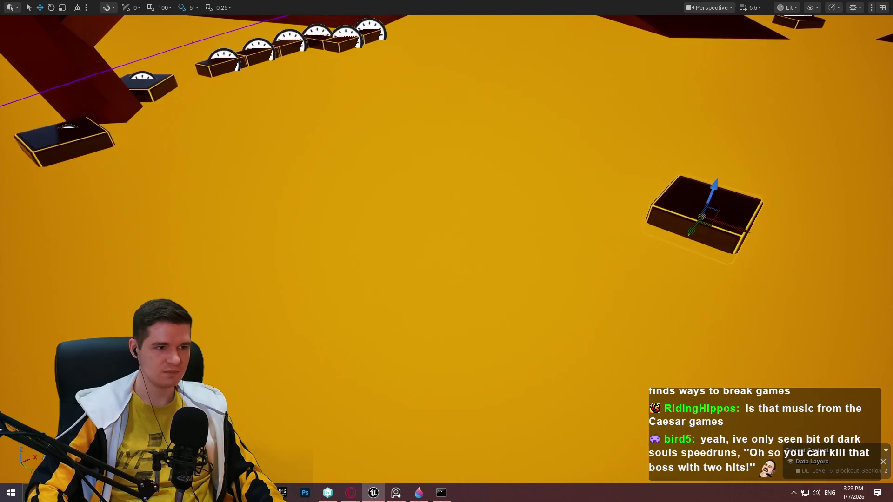
pyautogui.moveTo(534, 173); pyautogui.dragTo(534, 174)
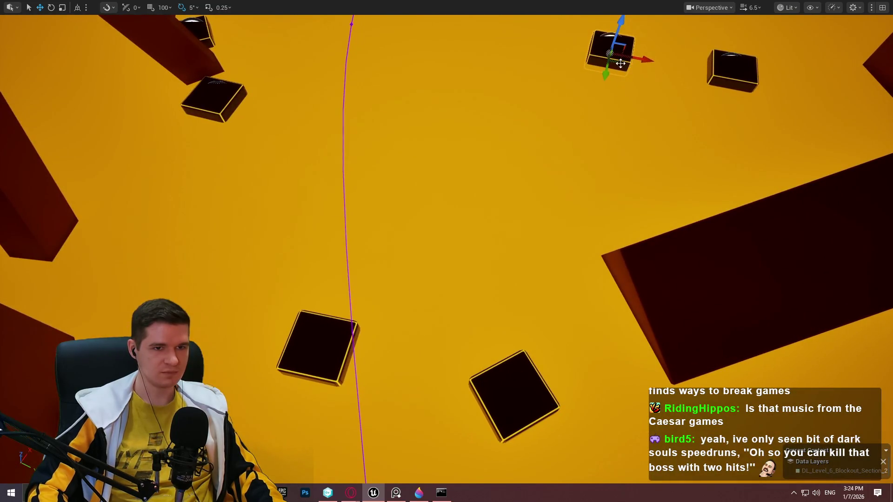
pyautogui.moveTo(455, 120)
pyautogui.mouseDown()
pyautogui.moveTo(464, 86)
pyautogui.moveTo(501, 107)
pyautogui.moveTo(300, 122)
pyautogui.moveTo(368, 127)
pyautogui.moveTo(372, 142)
pyautogui.mouseUp()
# Step: Rotate another gauge platform by -15 degrees
pyautogui.press('e')
pyautogui.click(493, 93)
pyautogui.moveTo(521, 121)
pyautogui.mouseDown()
pyautogui.moveTo(545, 101)
pyautogui.moveTo(527, 130)
pyautogui.moveTo(512, 80)
pyautogui.mouseUp()
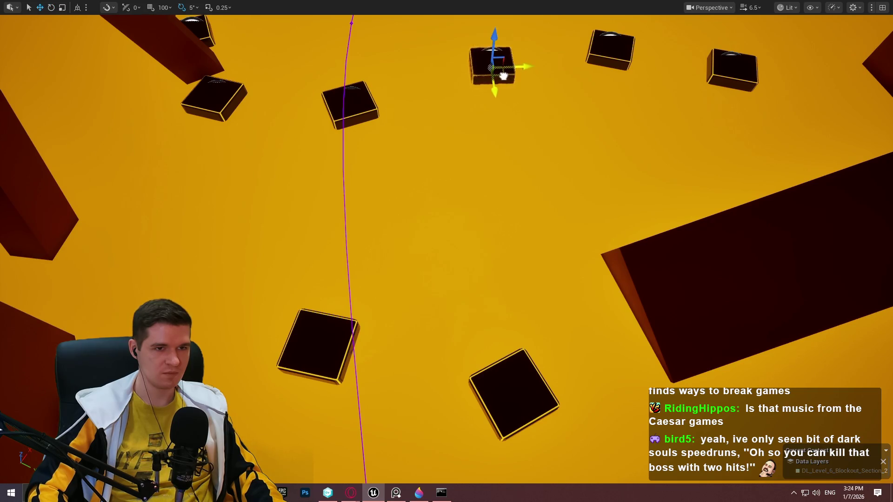
pyautogui.moveTo(491, 155); pyautogui.dragTo(491, 155)
pyautogui.rightClick(721, 432)
# Step: Playtest from the chosen spot, jumping onto the beam, then end the session
pyautogui.click(789, 382)
pyautogui.press('space')
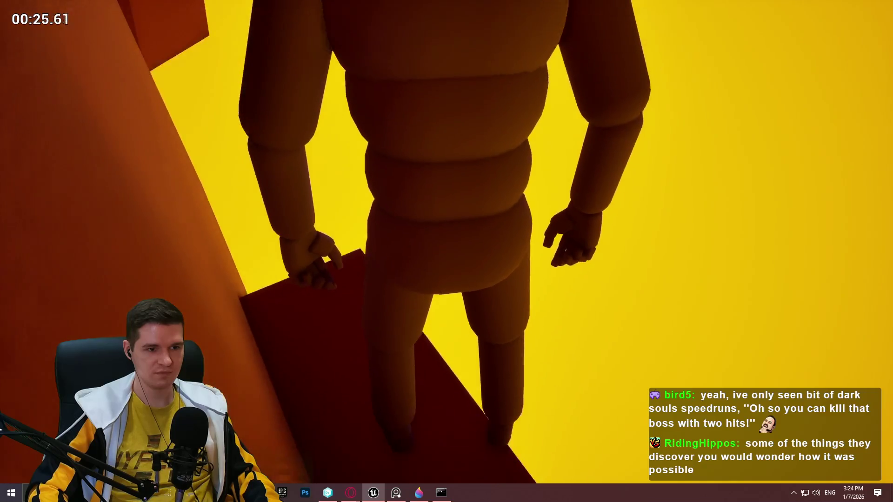
pyautogui.press('Escape')
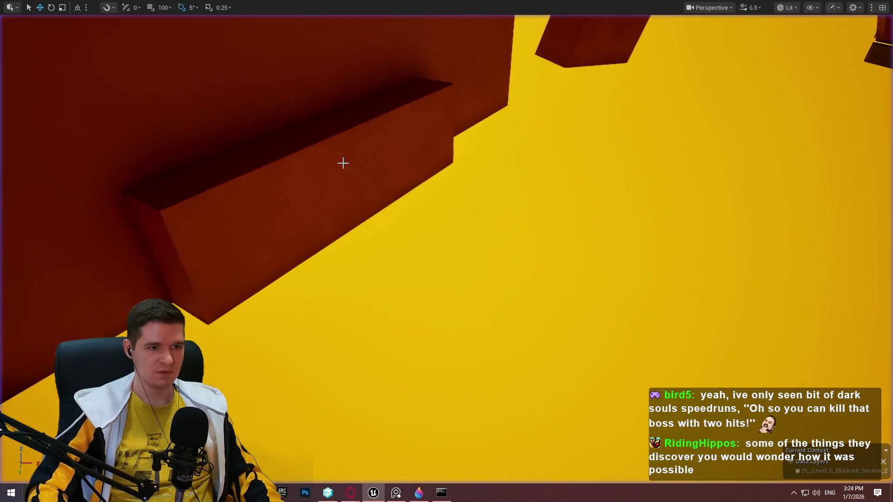
# Step: Slide the short wall block further along the wall and lower it within the gap
pyautogui.moveTo(459, 168)
pyautogui.mouseDown()
pyautogui.moveTo(437, 154)
pyautogui.moveTo(460, 167)
pyautogui.mouseUp()
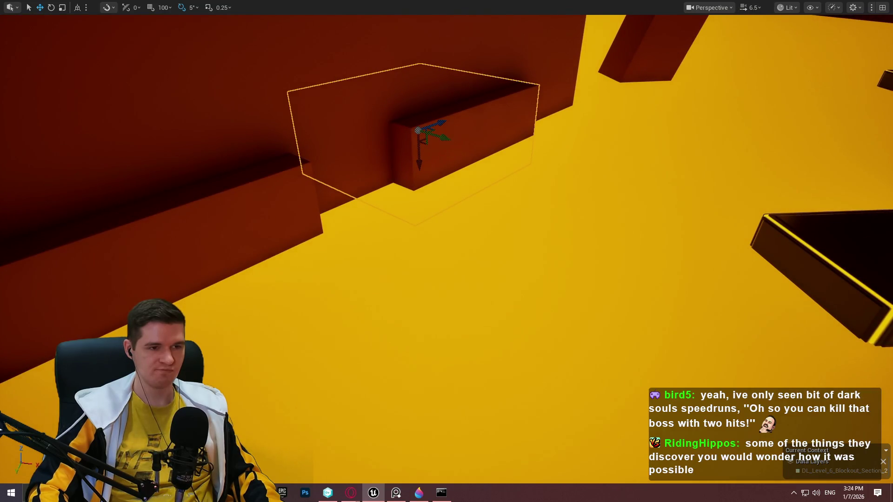
pyautogui.moveTo(457, 155); pyautogui.dragTo(563, 186)
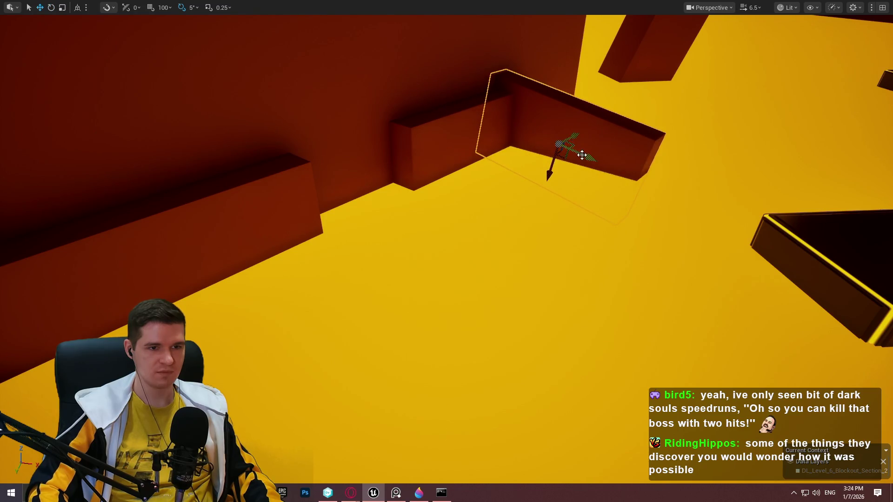
pyautogui.moveTo(553, 167)
pyautogui.mouseDown()
pyautogui.moveTo(548, 197)
pyautogui.moveTo(560, 183)
pyautogui.moveTo(571, 217)
pyautogui.moveTo(619, 219)
pyautogui.mouseUp()
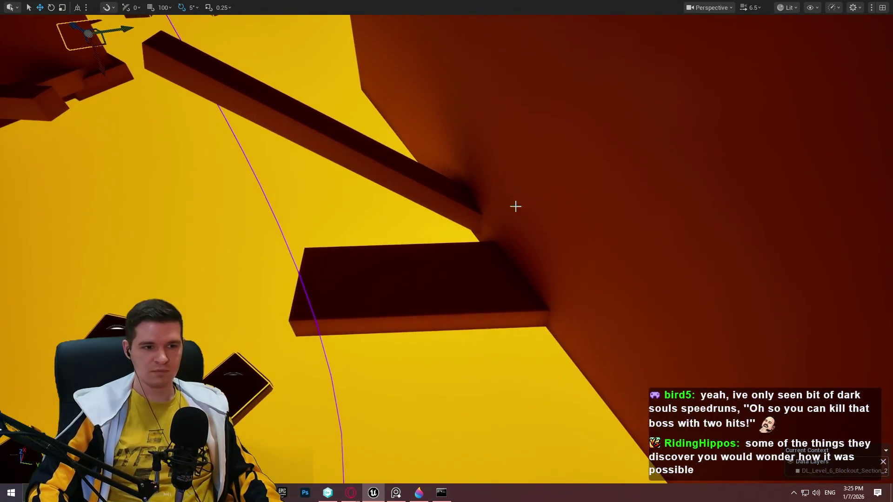
# Step: Start a playtest from the lower platform, run up the beam and leap onto the wall
pyautogui.rightClick(447, 284)
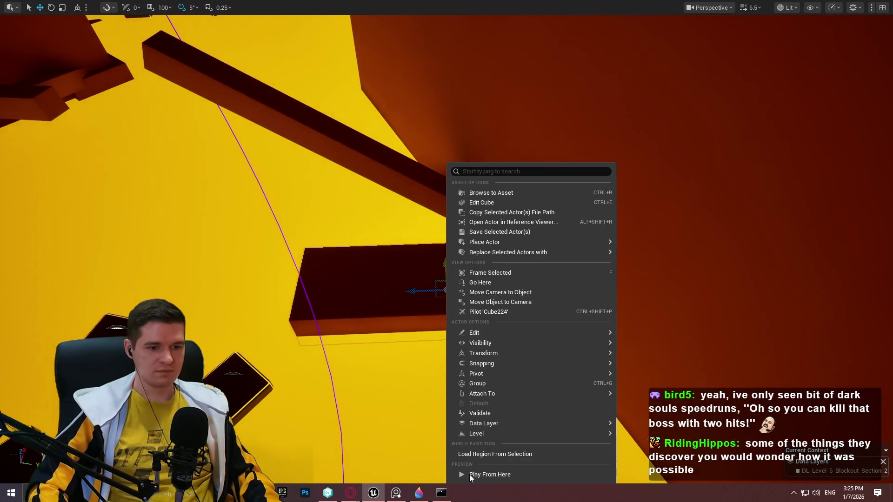
pyautogui.click(471, 474)
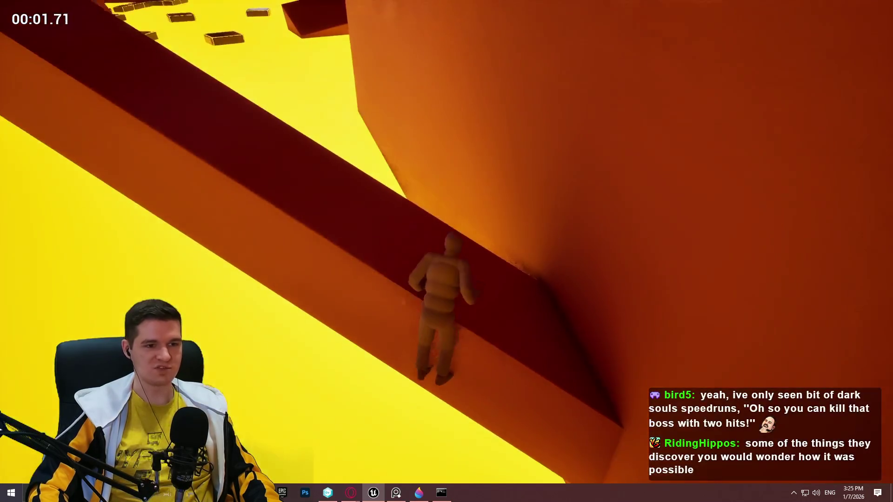
pyautogui.press('w')
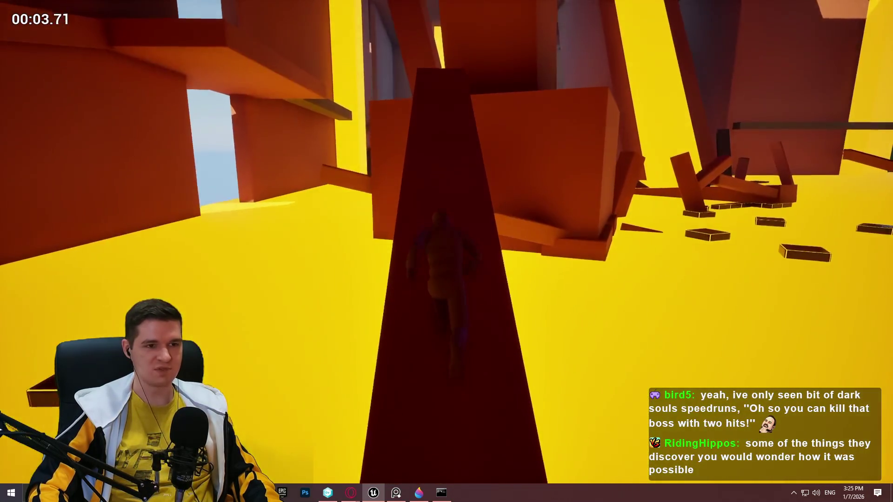
pyautogui.press('space')
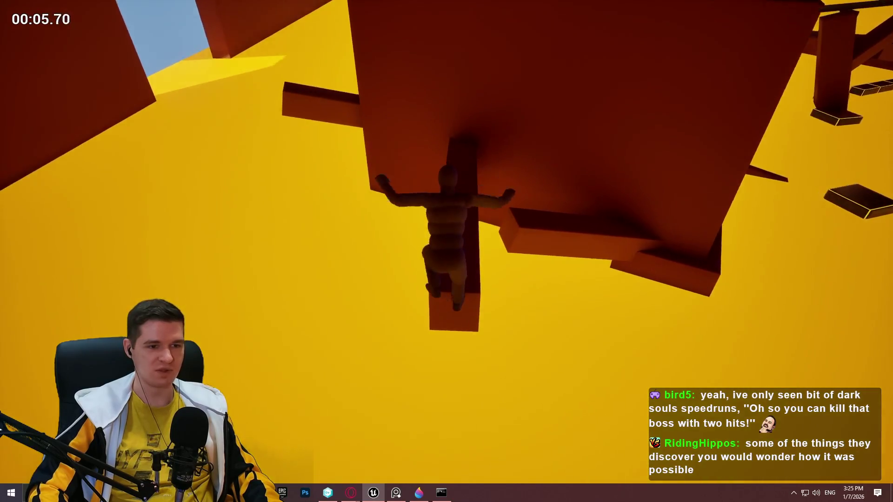
pyautogui.press('w')
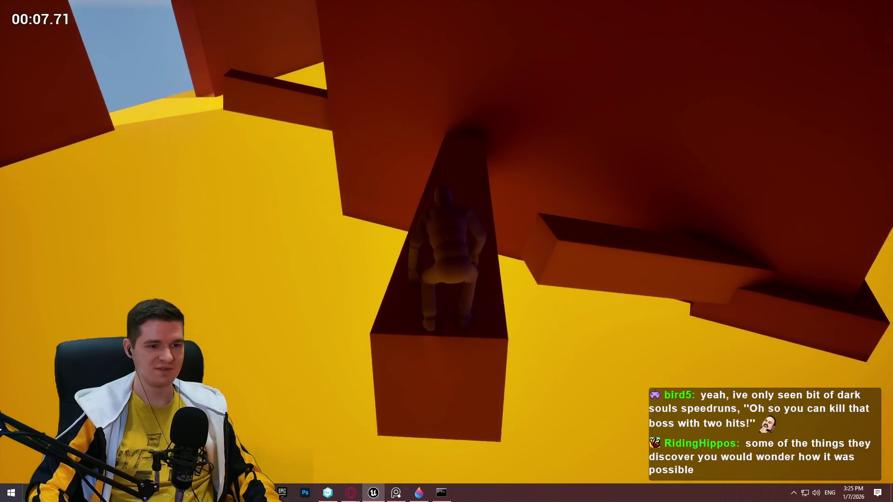
pyautogui.press('space')
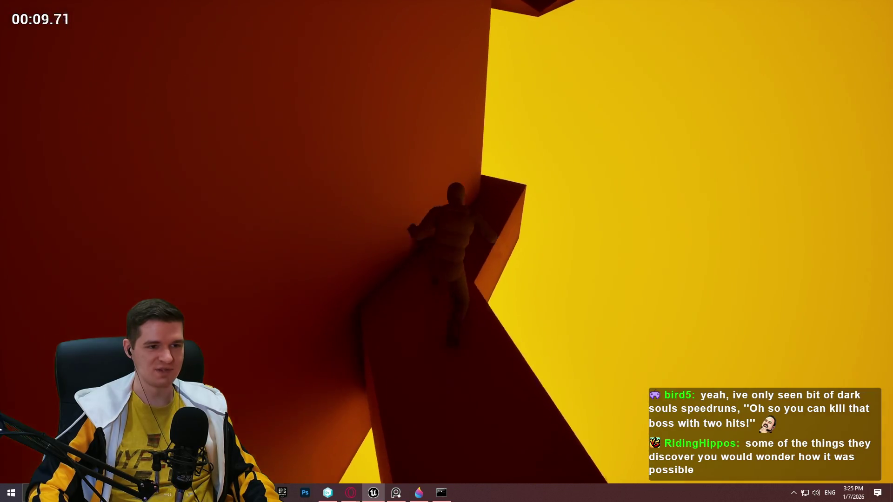
pyautogui.press('space')
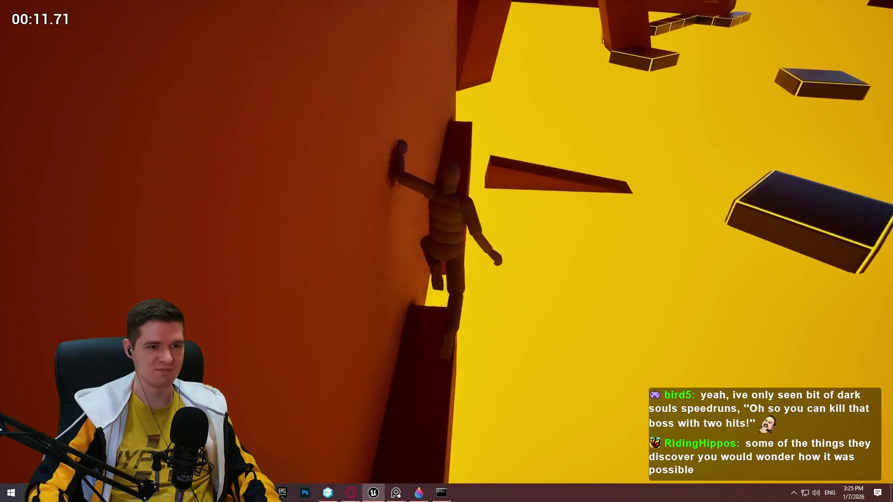
# Step: Climb the pillar, jump to the floating platform and overhead beams, then stop playing
pyautogui.press('space')
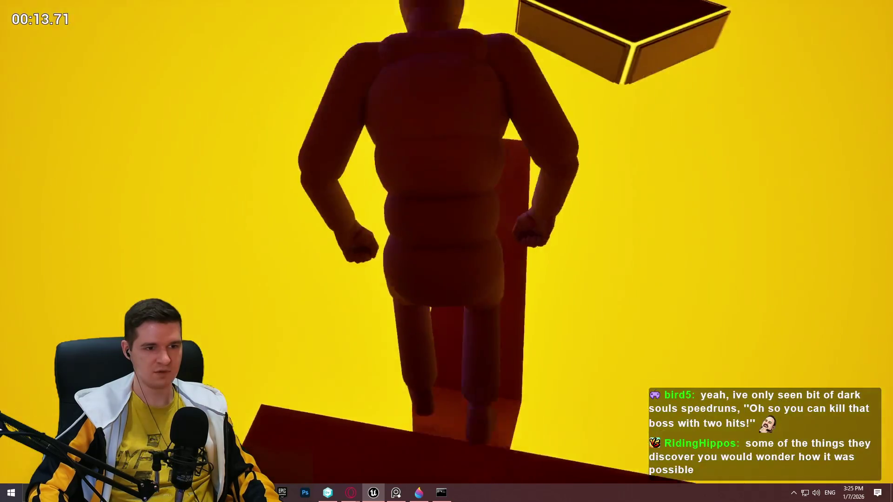
pyautogui.press('space')
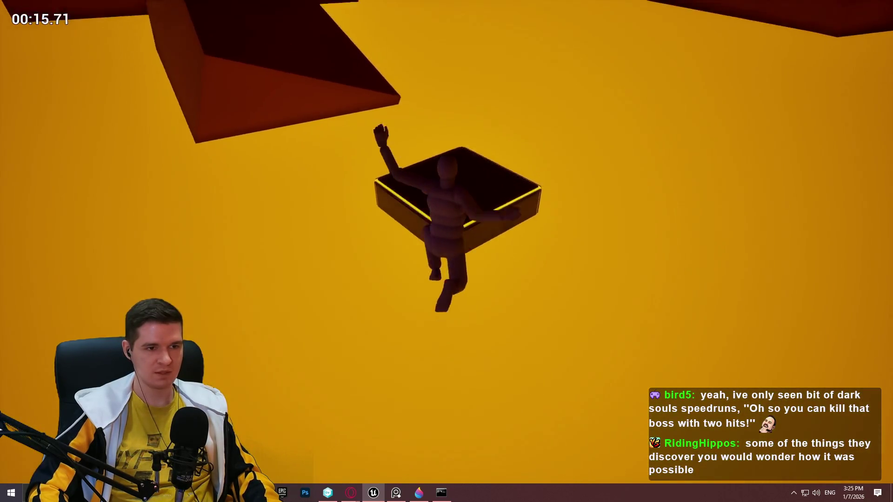
pyautogui.press('space')
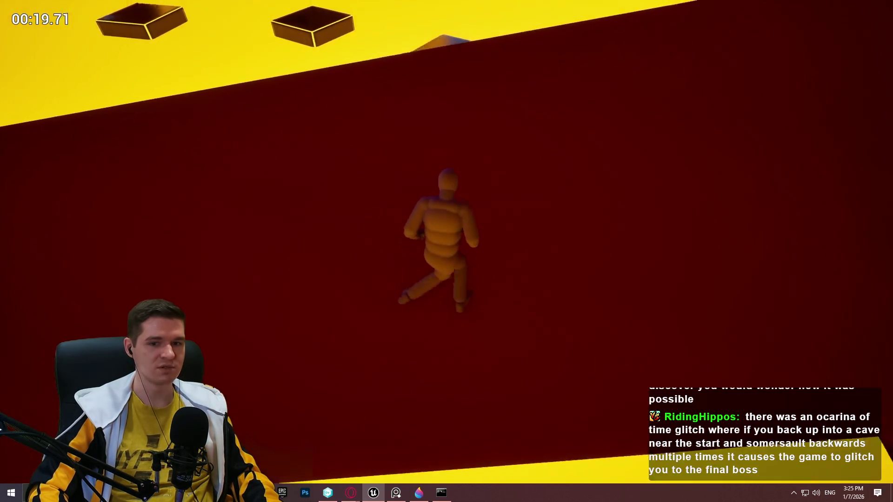
pyautogui.press('space')
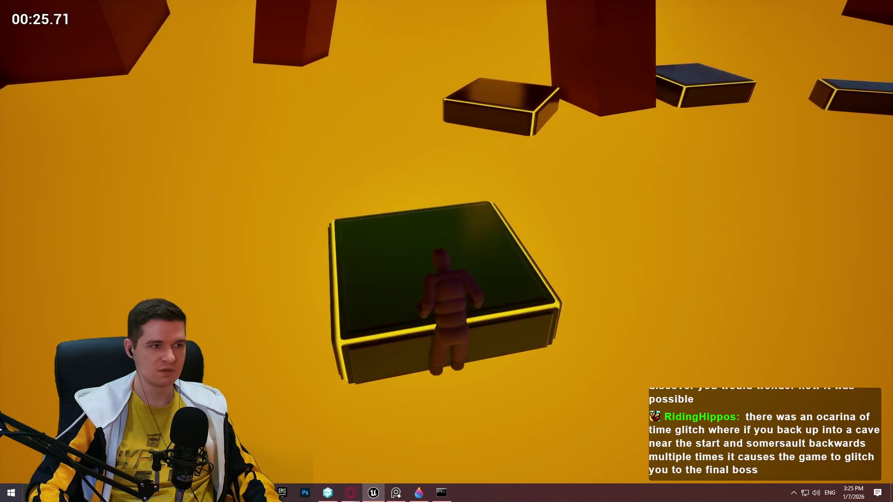
pyautogui.press('space')
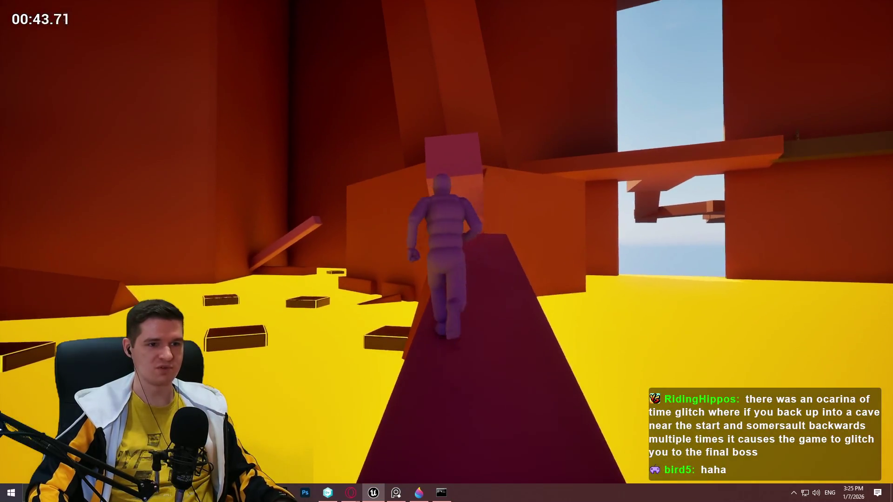
pyautogui.press('Escape')
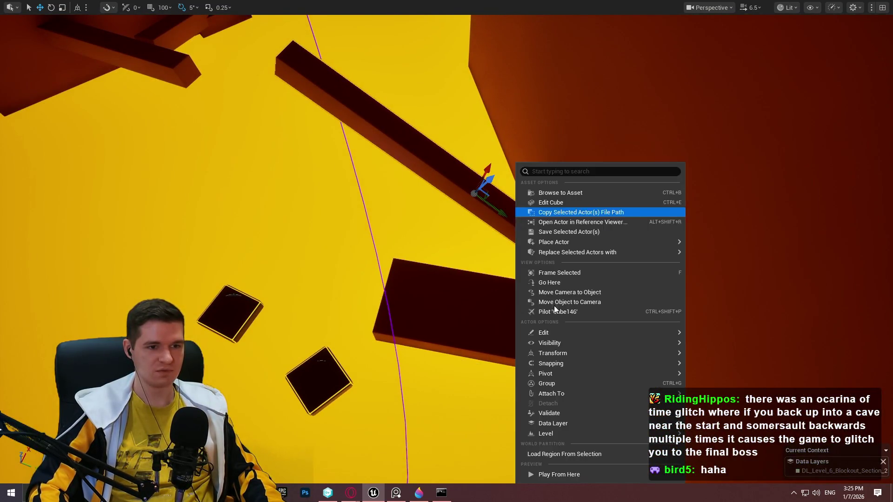
# Step: Playtest from the beam, then from the red block, and return to the editor facing the tall beam
pyautogui.click(566, 474)
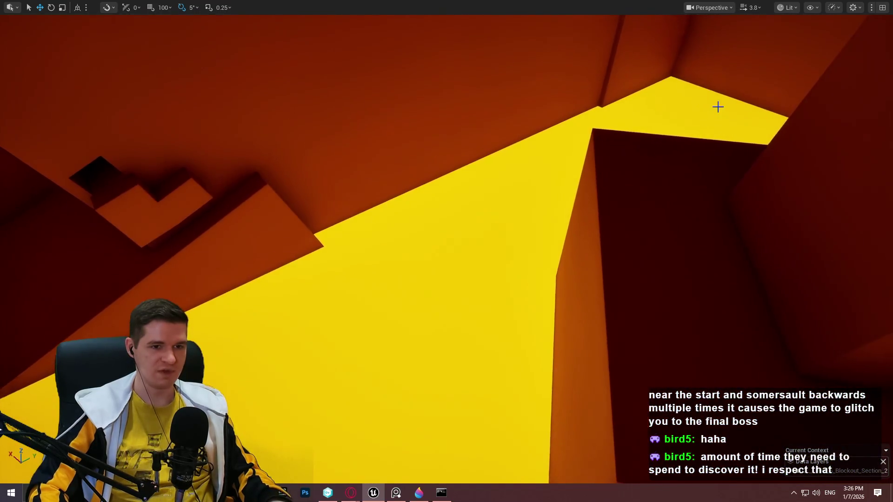
pyautogui.rightClick(643, 164)
pyautogui.click(680, 477)
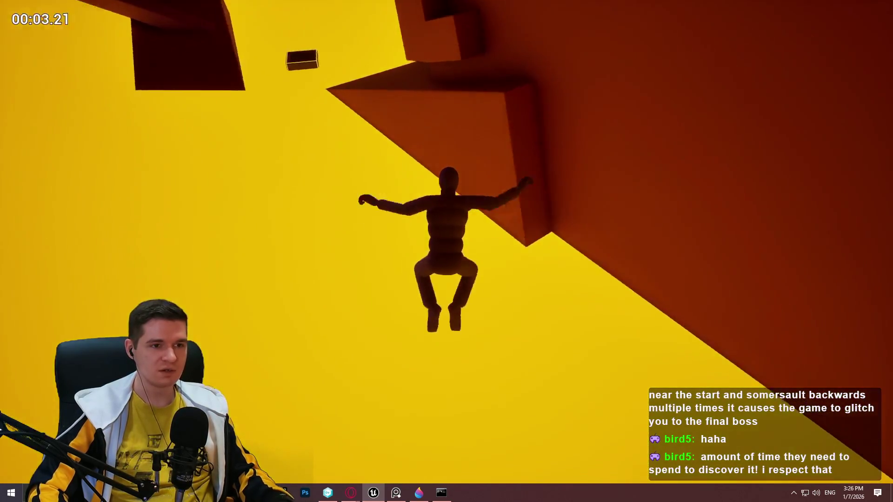
pyautogui.press('Escape')
pyautogui.moveTo(380, 196)
pyautogui.mouseDown()
pyautogui.moveTo(353, 200)
pyautogui.moveTo(335, 186)
pyautogui.moveTo(368, 168)
pyautogui.moveTo(381, 176)
pyautogui.moveTo(391, 139)
pyautogui.moveTo(386, 168)
pyautogui.moveTo(400, 210)
pyautogui.mouseUp()
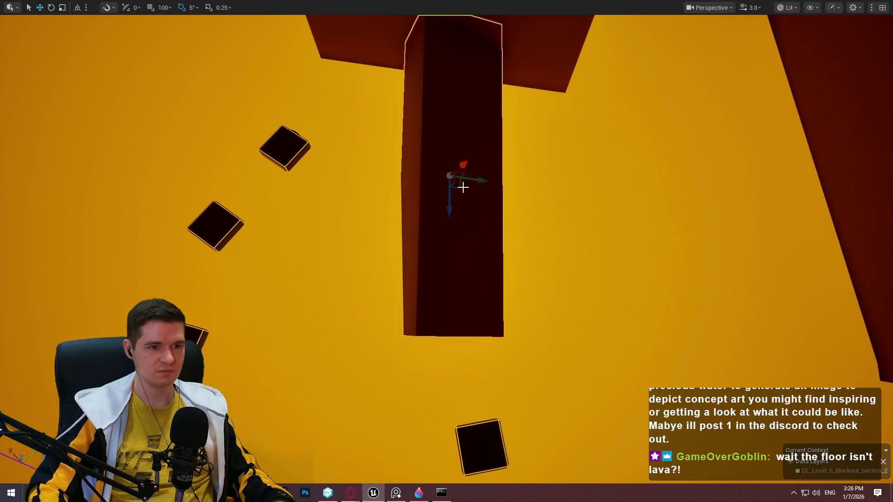
# Step: Try shifting the tall wall beam, undo it, and survey the nearby dark beam and gauge platforms
pyautogui.moveTo(468, 184)
pyautogui.mouseDown()
pyautogui.moveTo(542, 192)
pyautogui.moveTo(521, 184)
pyautogui.moveTo(535, 196)
pyautogui.moveTo(507, 233)
pyautogui.moveTo(600, 258)
pyautogui.mouseUp()
pyautogui.hotkey('ctrl', 'z')
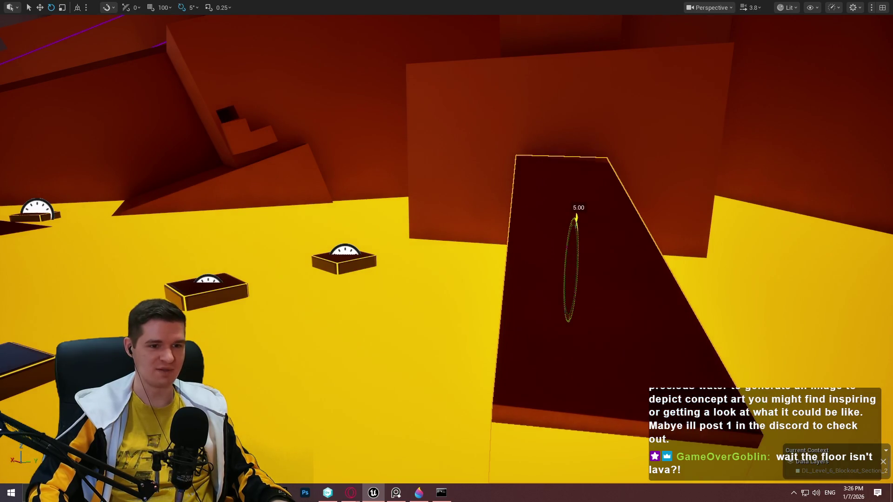
pyautogui.moveTo(602, 273)
pyautogui.mouseDown()
pyautogui.moveTo(610, 261)
pyautogui.moveTo(535, 284)
pyautogui.mouseUp()
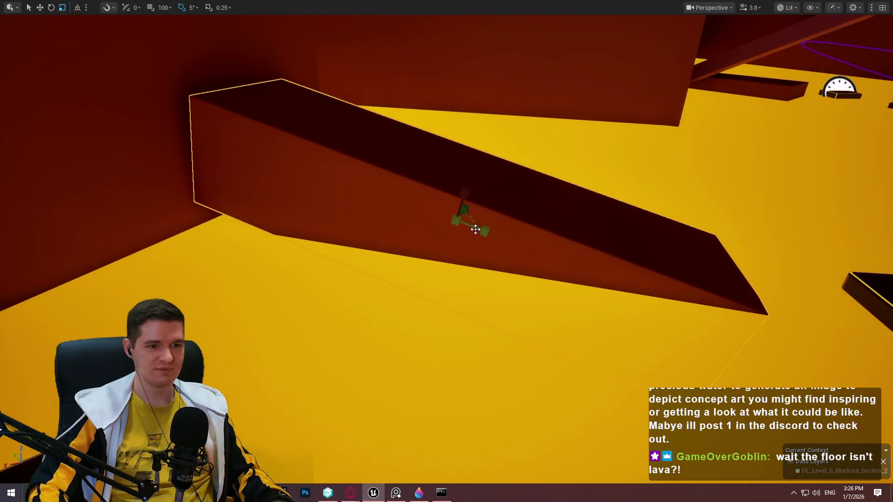
pyautogui.moveTo(566, 233); pyautogui.dragTo(425, 230)
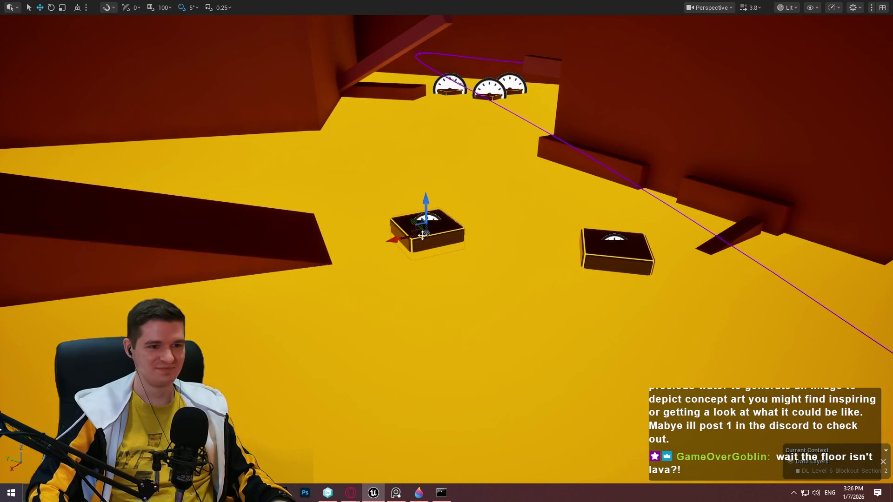
pyautogui.moveTo(415, 237); pyautogui.dragTo(329, 218)
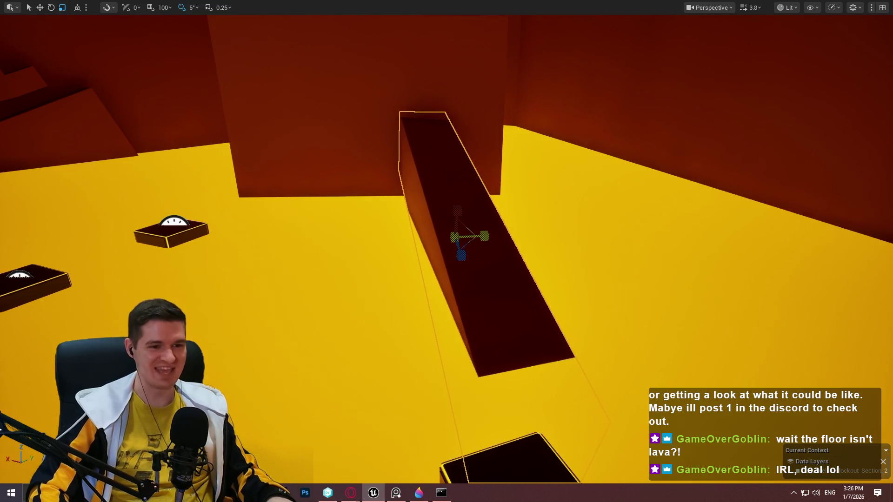
pyautogui.moveTo(531, 210); pyautogui.dragTo(579, 186)
pyautogui.moveTo(522, 235); pyautogui.dragTo(526, 247)
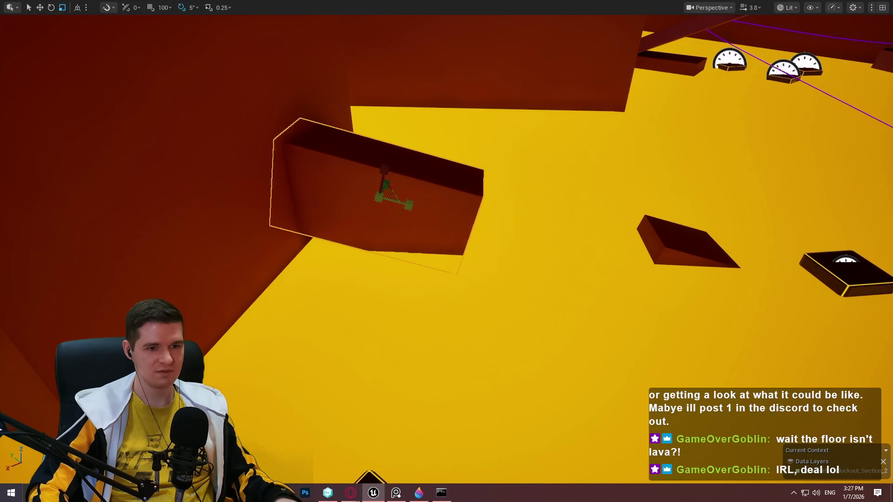
pyautogui.press('d')
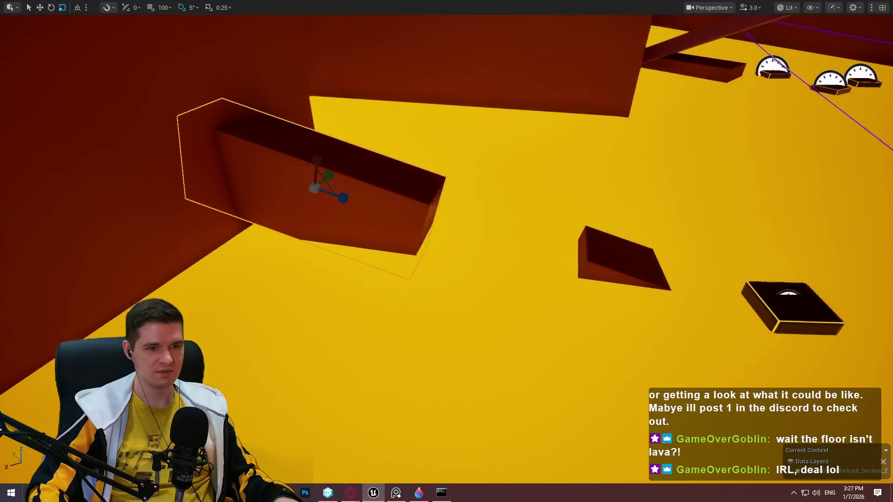
pyautogui.rightClick(616, 288)
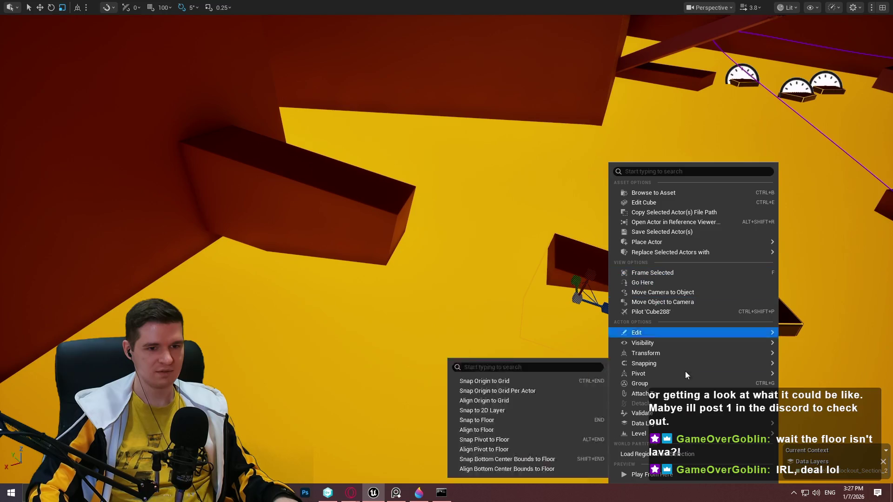
# Step: Playtest from the wall block, dropping off the ledge and climbing the tall block, then stop
pyautogui.click(671, 473)
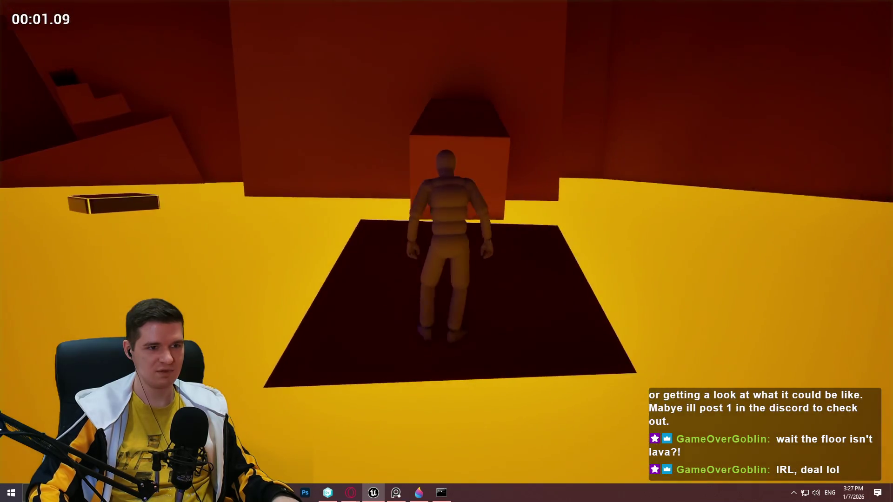
pyautogui.press('s')
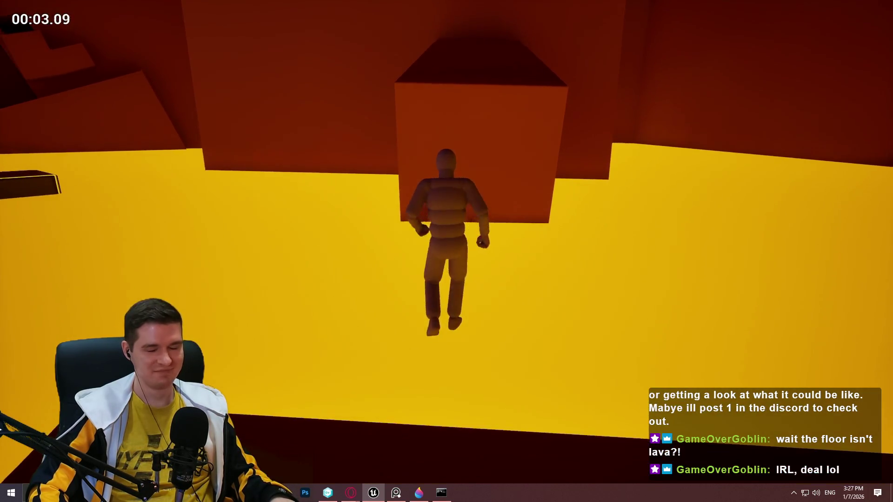
pyautogui.press('w')
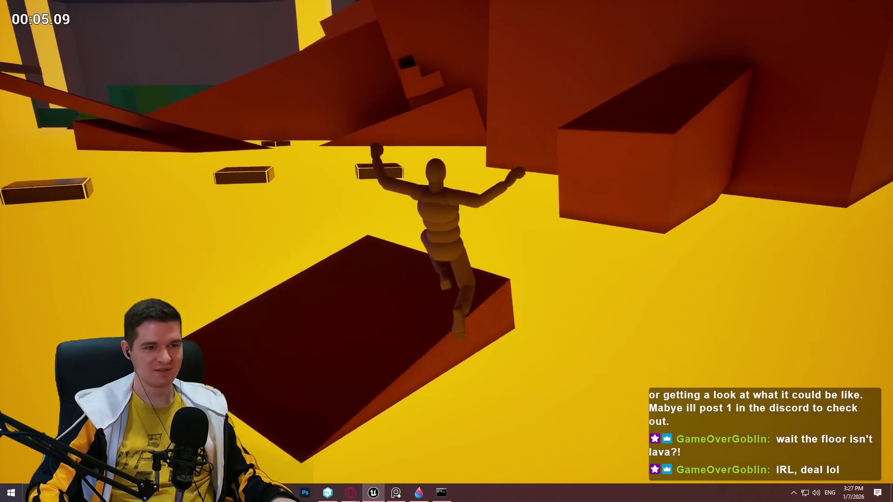
pyautogui.press('w')
pyautogui.press('space')
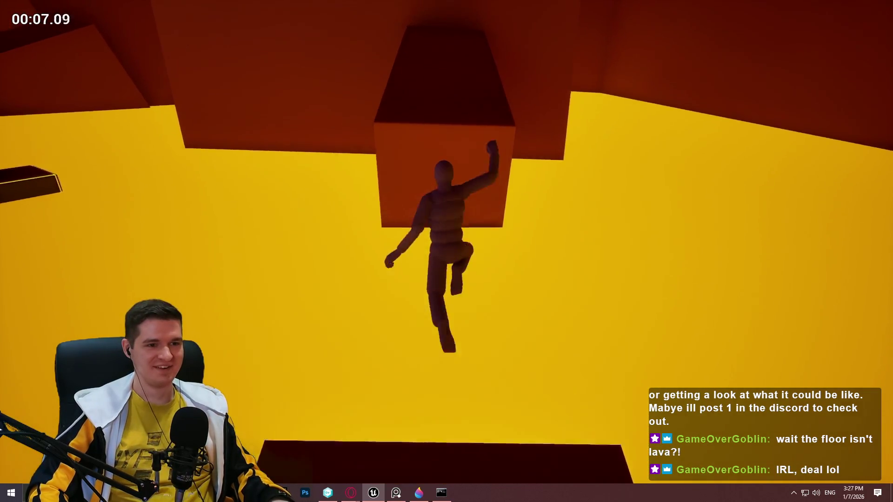
pyautogui.press('Escape')
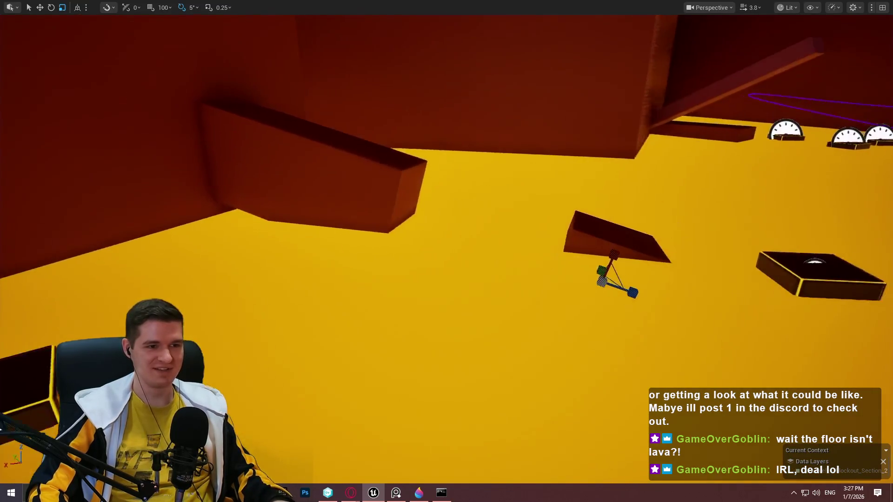
# Step: Lower the slanted wall block, tilt it by 5 degrees and shift it sideways along Y
pyautogui.moveTo(427, 166); pyautogui.dragTo(419, 192)
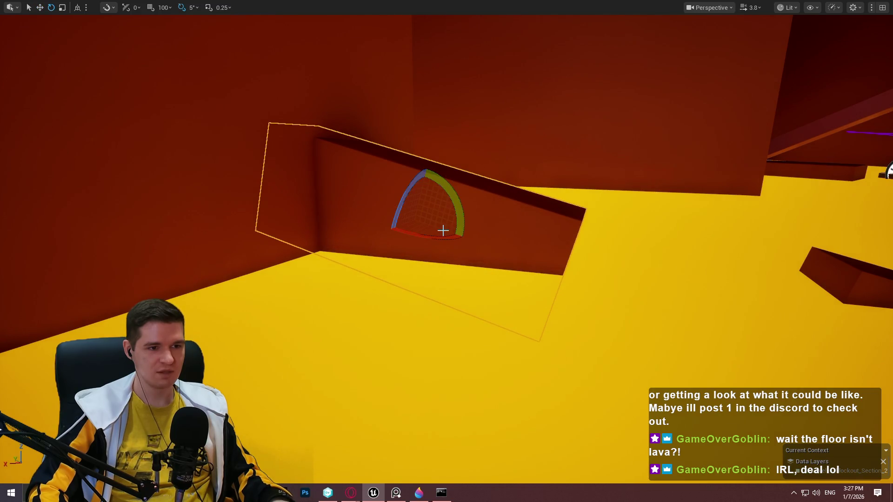
pyautogui.moveTo(430, 175); pyautogui.dragTo(424, 165)
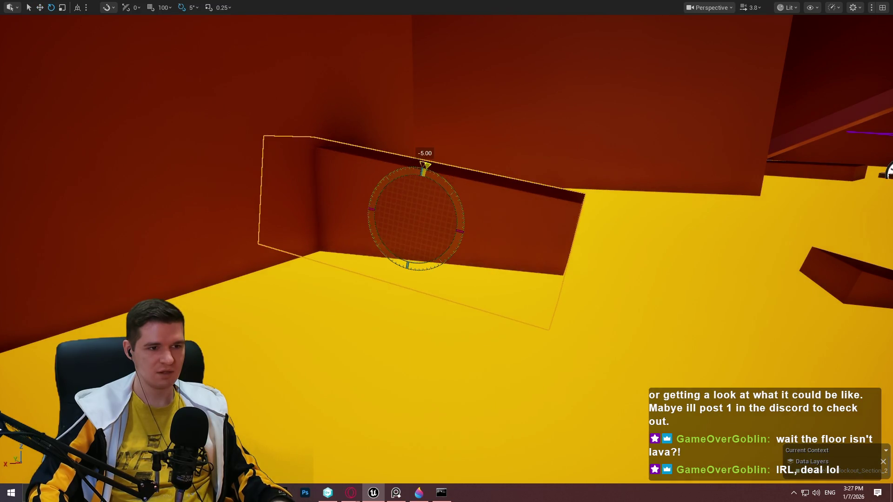
pyautogui.moveTo(445, 228); pyautogui.dragTo(486, 248)
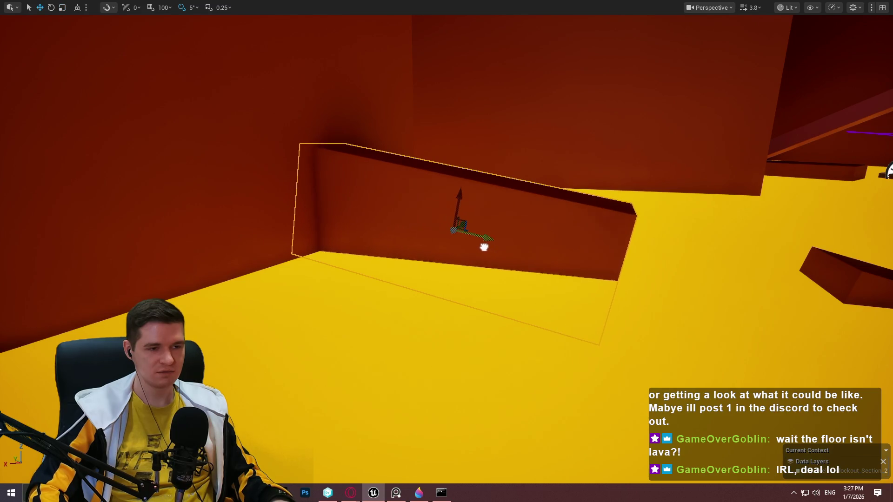
pyautogui.moveTo(586, 240); pyautogui.dragTo(640, 279)
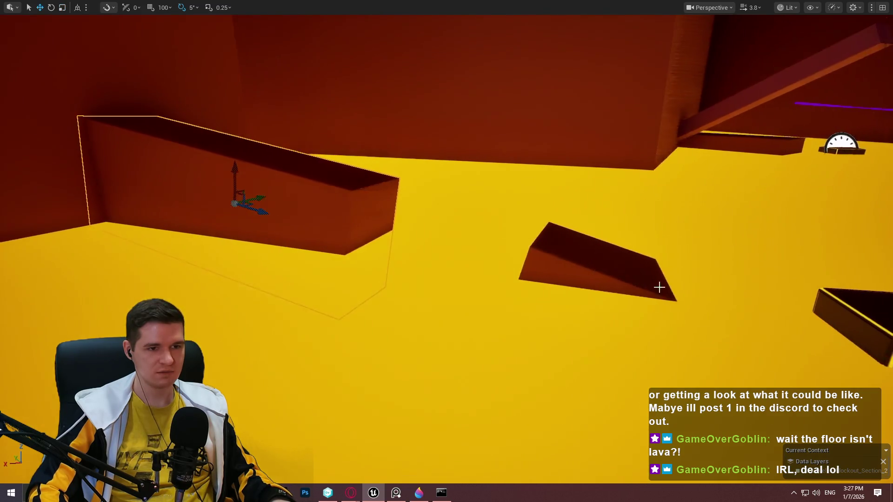
pyautogui.rightClick(596, 258)
# Step: Play from this spot, then turn the thin beam to about 65 degrees and restore the full editor layout
pyautogui.click(689, 432)
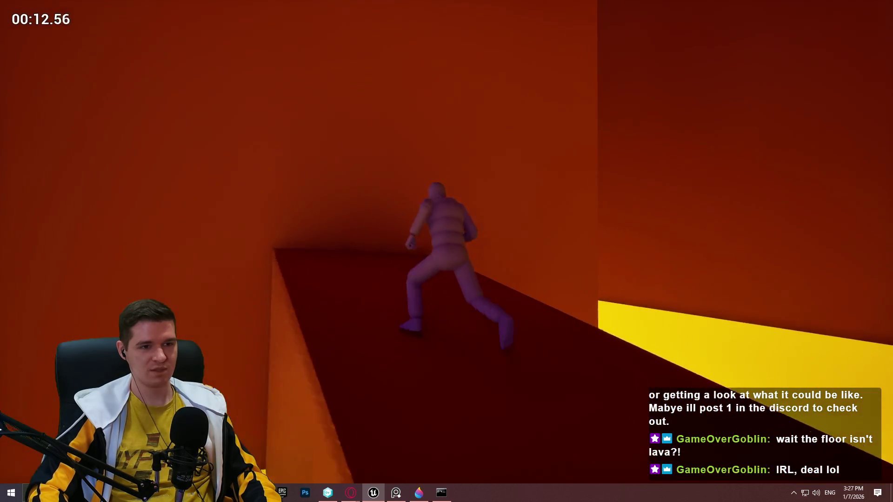
pyautogui.press('Escape')
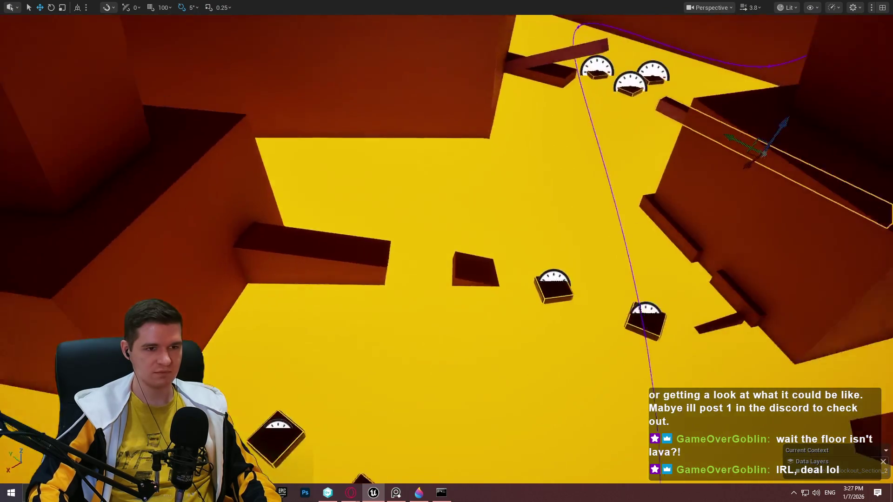
pyautogui.click(738, 110)
pyautogui.moveTo(735, 125)
pyautogui.mouseDown()
pyautogui.moveTo(140, 255)
pyautogui.moveTo(200, 250)
pyautogui.moveTo(153, 233)
pyautogui.mouseUp()
pyautogui.press('e')
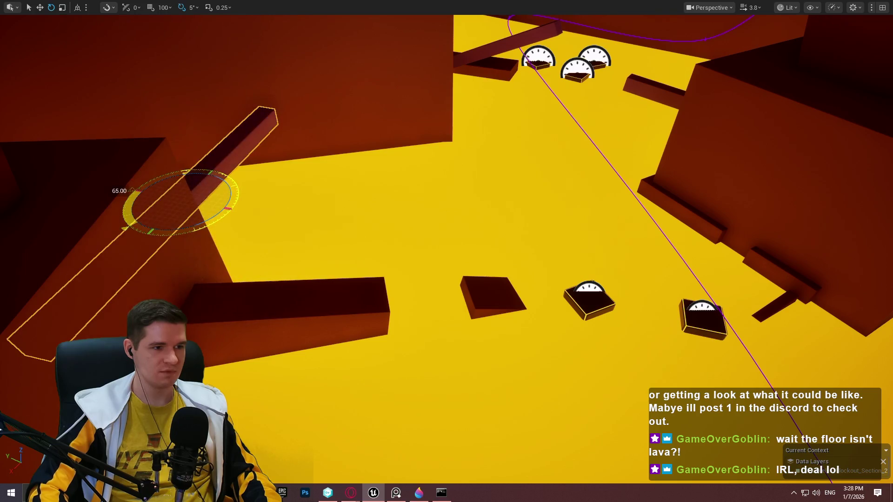
pyautogui.press('w')
pyautogui.press('f')
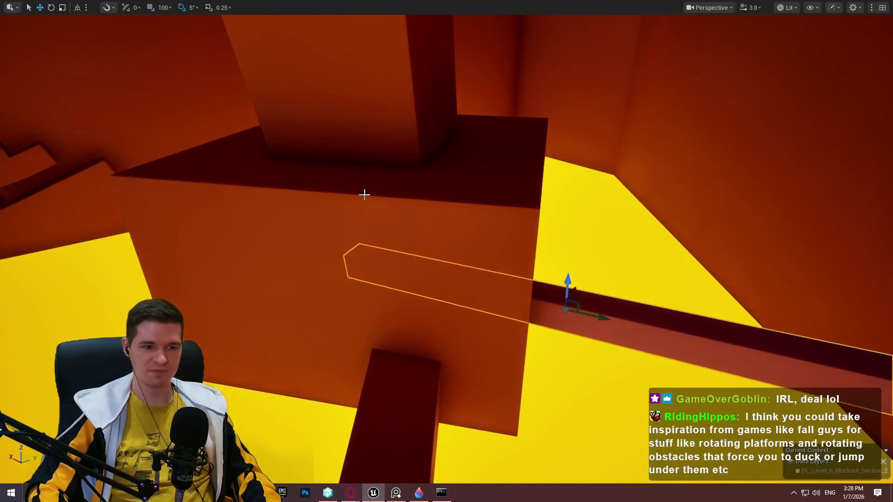
pyautogui.press('F11')
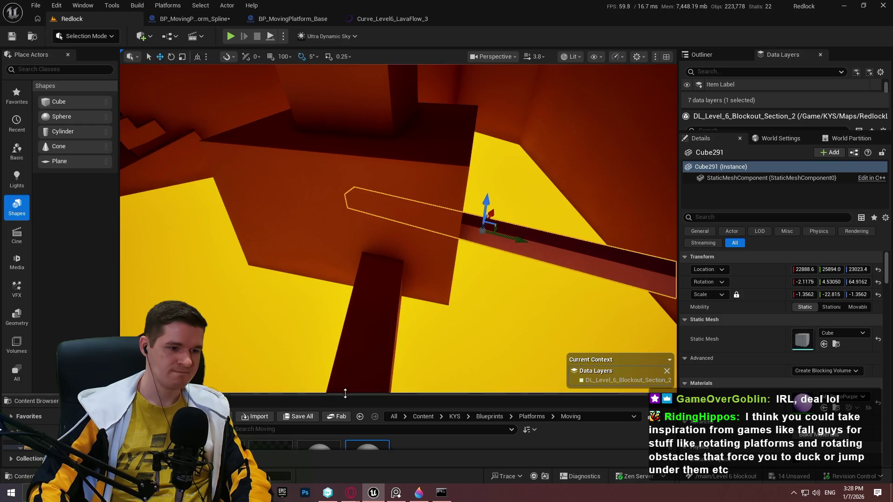
# Step: Drag BP_Platform_Spinning_WithArms from Platforms > Spinning onto the dark beam and frame it
pyautogui.click(533, 363)
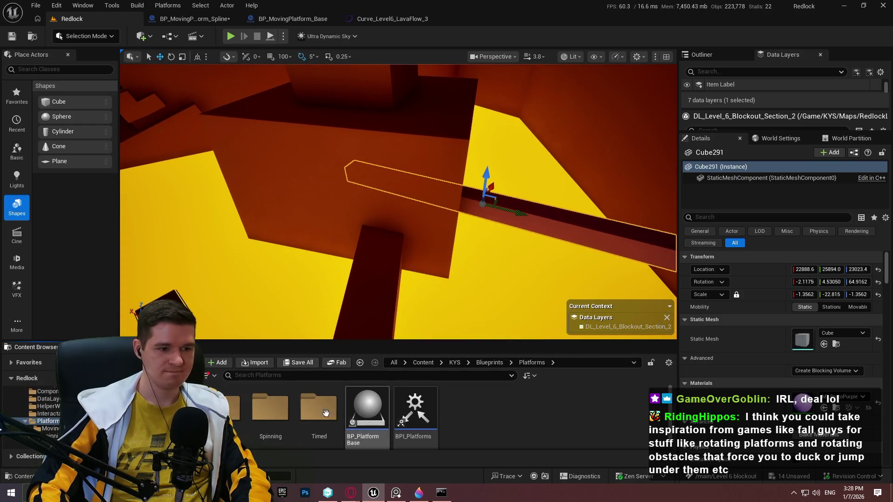
pyautogui.doubleClick(251, 421)
pyautogui.moveTo(330, 439)
pyautogui.mouseDown()
pyautogui.moveTo(377, 275)
pyautogui.moveTo(375, 175)
pyautogui.mouseUp()
pyautogui.press('f')
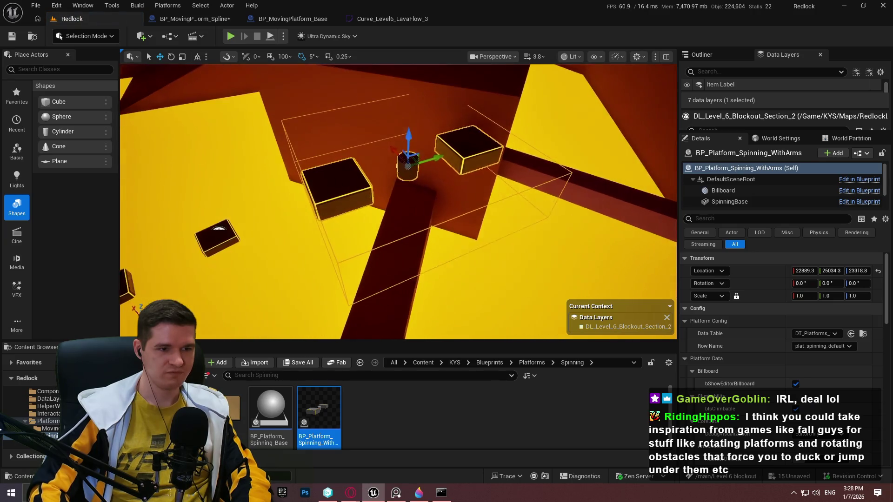
pyautogui.press('F11')
pyautogui.press('F11')
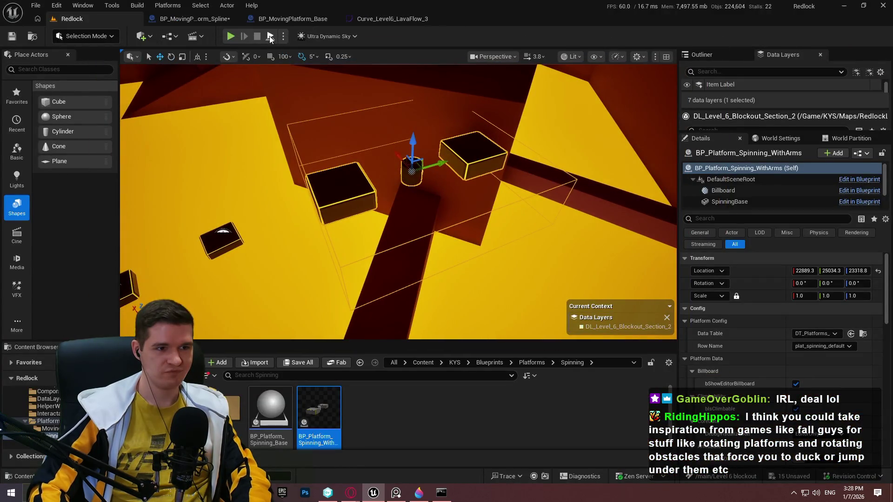
# Step: Simulate the level, possess the player character, then end the session
pyautogui.click(269, 35)
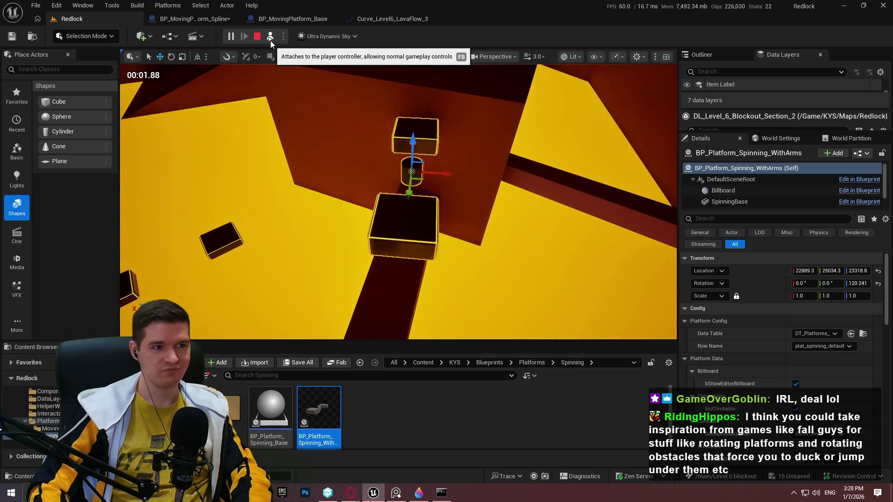
pyautogui.click(270, 36)
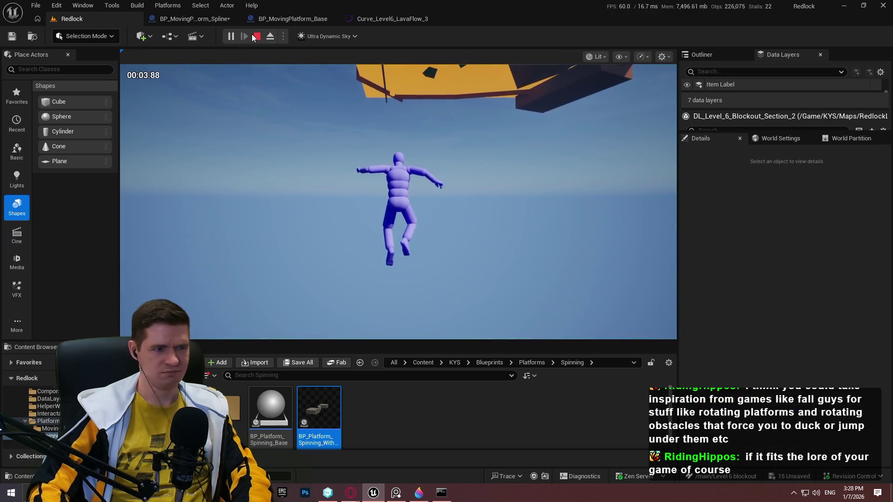
pyautogui.press('Escape')
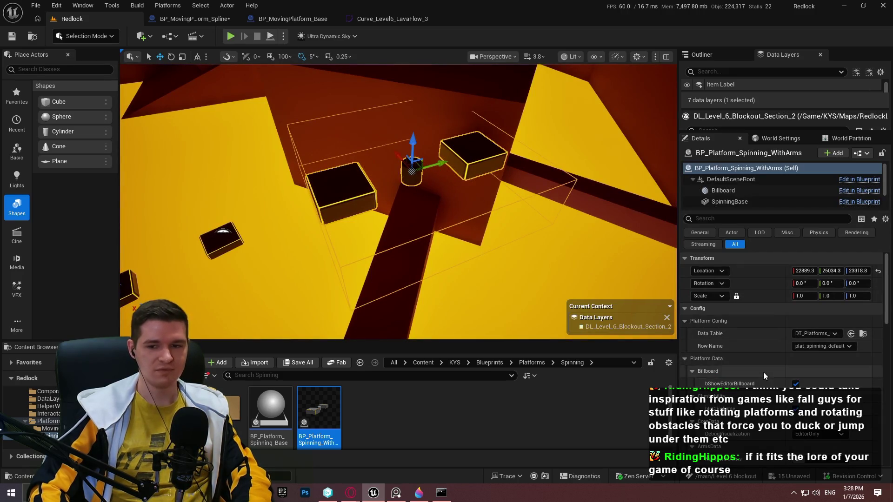
# Step: Clear the spinning platform's Data Table and increase its NumberOfArms
pyautogui.scroll(-5, 765, 372)
pyautogui.click(814, 340)
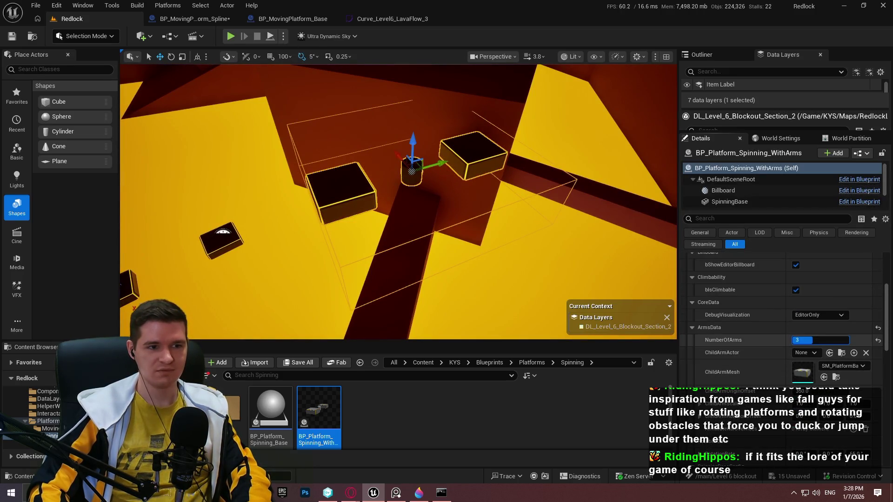
pyautogui.scroll(3, 827, 325)
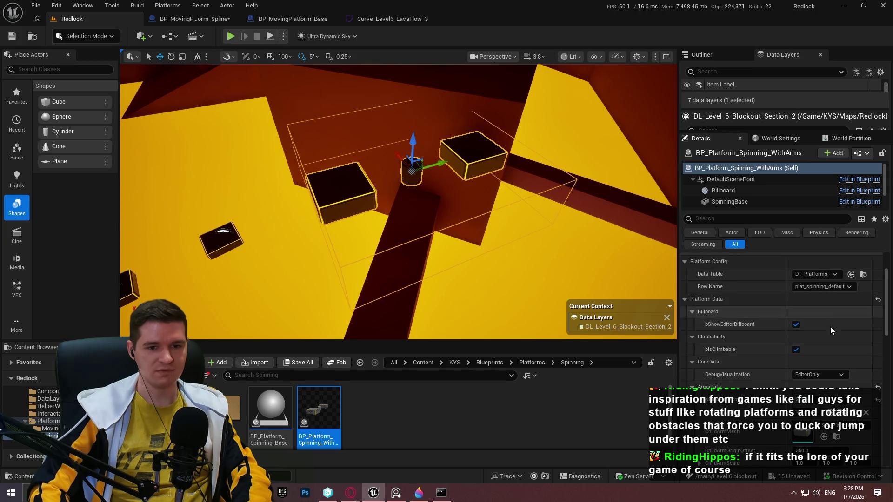
pyautogui.click(815, 288)
pyautogui.click(800, 275)
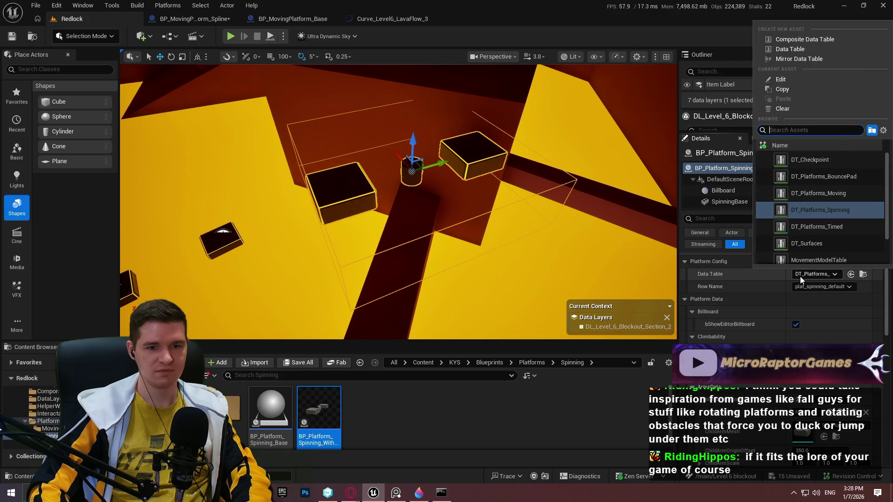
pyautogui.click(791, 111)
pyautogui.moveTo(642, 296); pyautogui.dragTo(642, 296)
pyautogui.moveTo(809, 399)
pyautogui.mouseDown()
pyautogui.moveTo(842, 391)
pyautogui.moveTo(821, 391)
pyautogui.mouseUp()
# Step: Set ChildArmMesh to a cube, after trying cones, and reduce the platform to five arms
pyautogui.scroll(-3, 796, 417)
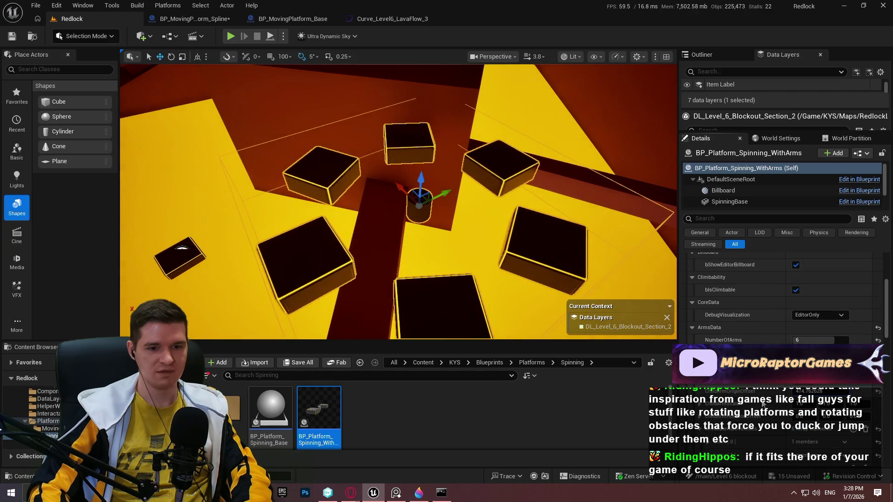
pyautogui.scroll(-1, 821, 392)
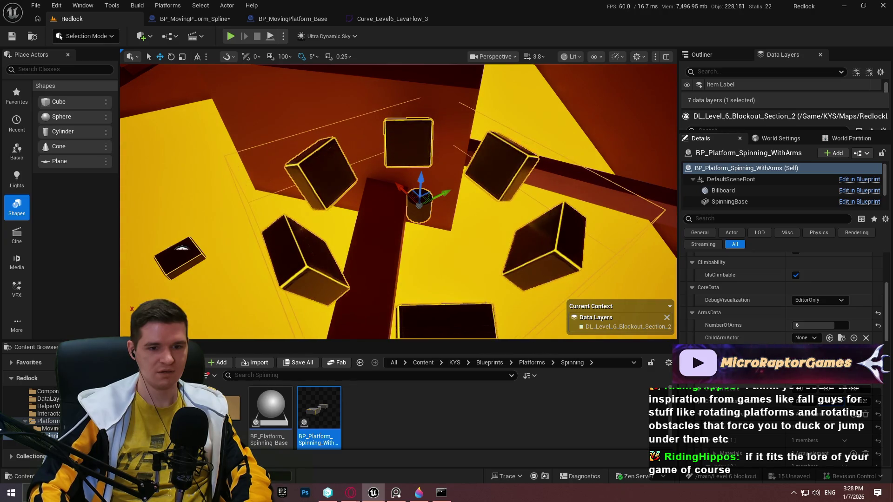
pyautogui.click(813, 337)
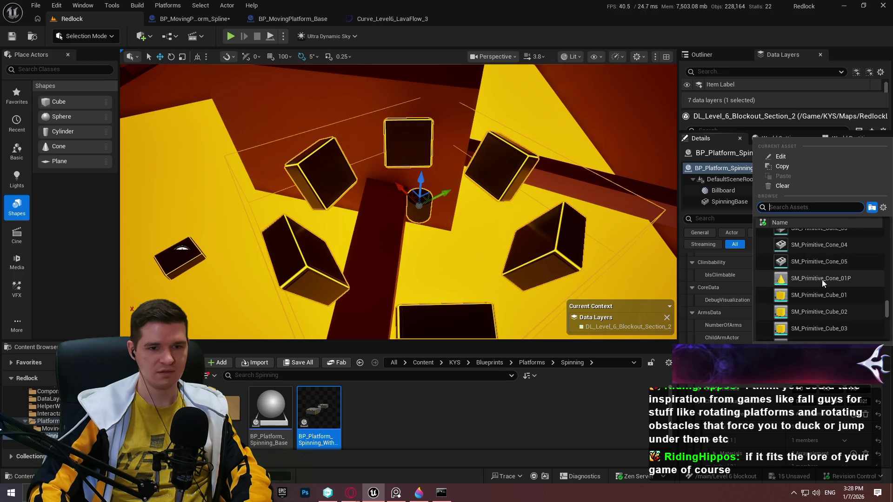
pyautogui.click(822, 280)
pyautogui.click(819, 351)
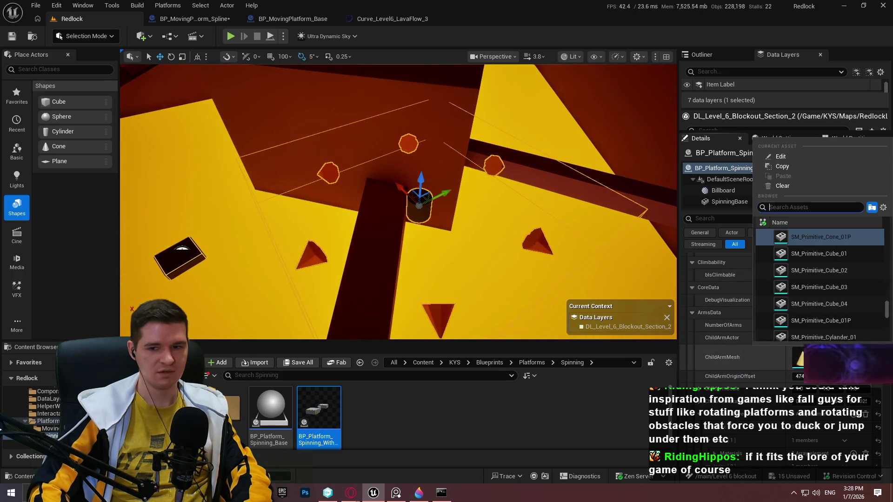
pyautogui.click(830, 281)
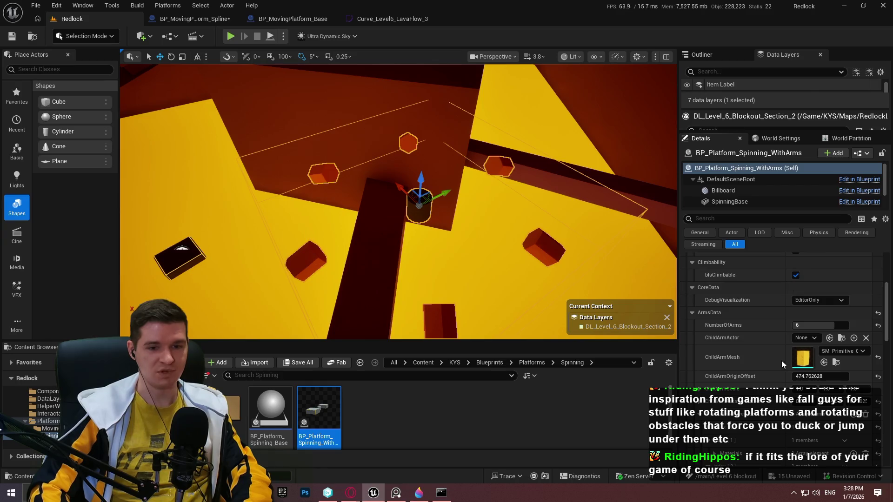
pyautogui.moveTo(833, 325); pyautogui.dragTo(824, 325)
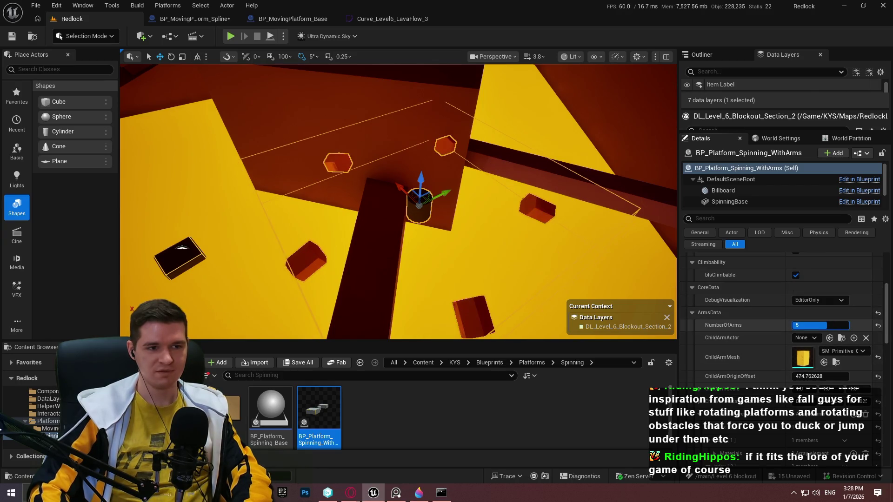
# Step: Stretch the arms much longer along Z, adjust their angle, and simulate to watch them spin
pyautogui.scroll(-4, 754, 375)
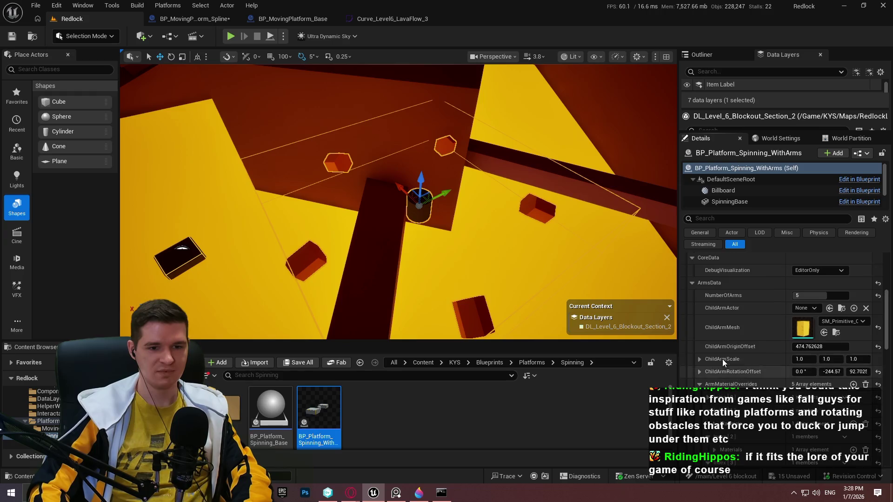
pyautogui.scroll(1, 760, 330)
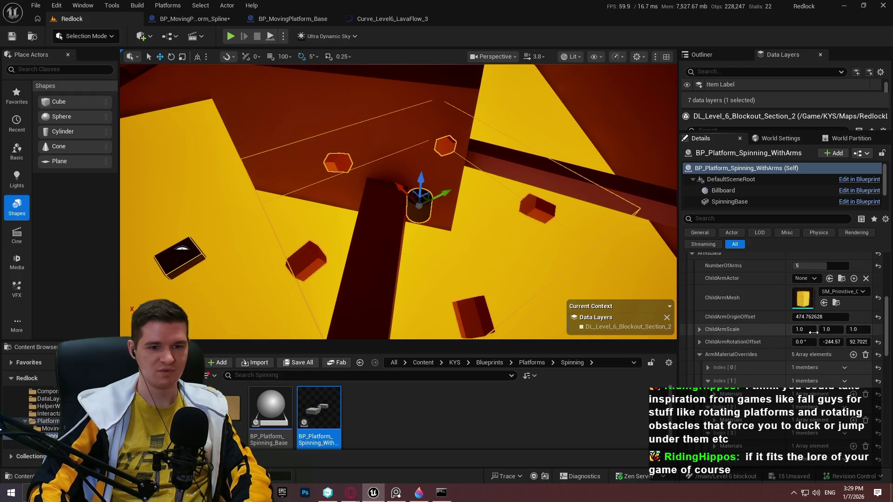
pyautogui.moveTo(862, 331); pyautogui.dragTo(879, 331)
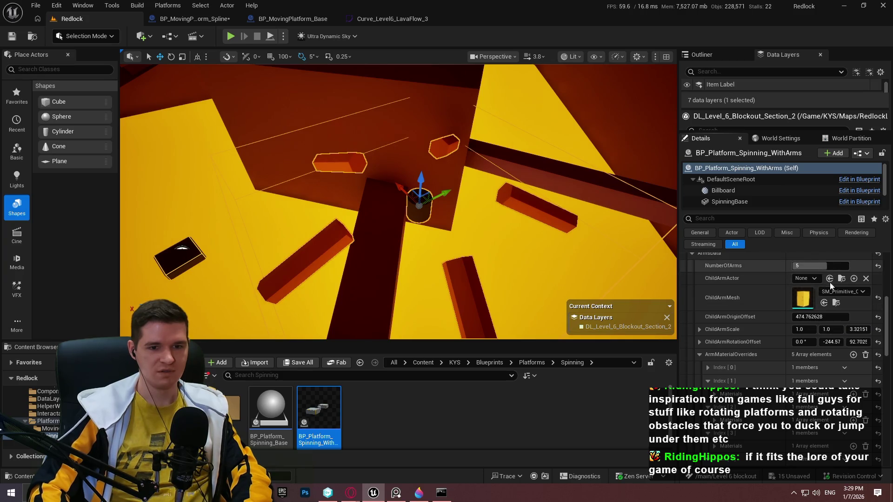
pyautogui.moveTo(858, 330)
pyautogui.mouseDown()
pyautogui.moveTo(874, 330)
pyautogui.moveTo(819, 317)
pyautogui.mouseUp()
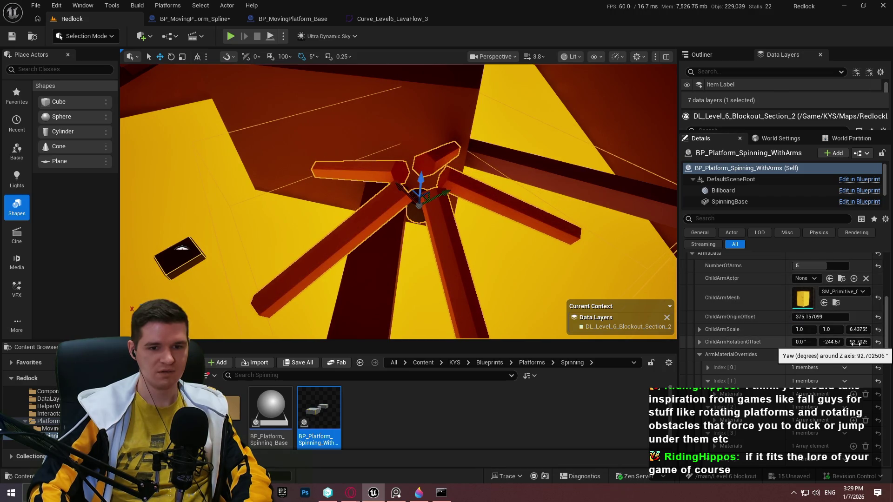
pyautogui.moveTo(825, 342)
pyautogui.mouseDown()
pyautogui.moveTo(811, 342)
pyautogui.moveTo(828, 329)
pyautogui.moveTo(853, 341)
pyautogui.moveTo(819, 317)
pyautogui.mouseUp()
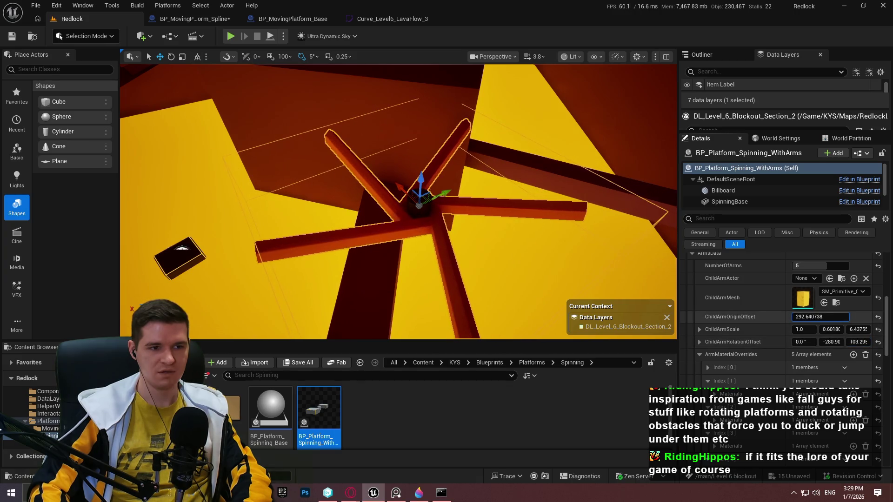
pyautogui.click(265, 39)
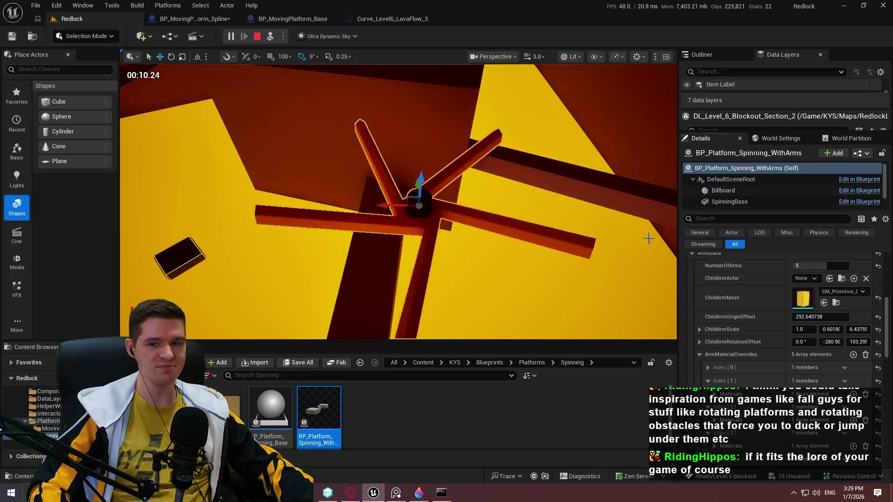
# Step: Stop play and give ArmMaterialOverrides Index[0] the MI_ProtoLightBlue_Ice material
pyautogui.click(271, 36)
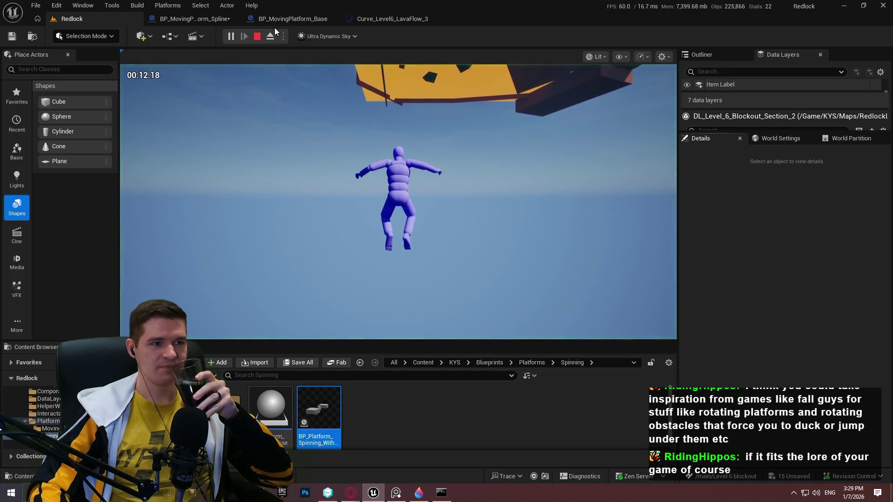
pyautogui.click(255, 38)
pyautogui.scroll(-5, 744, 344)
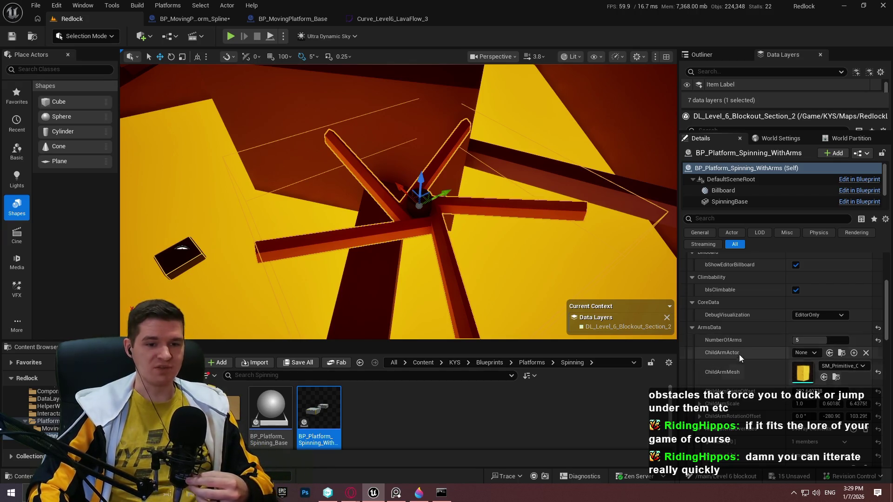
pyautogui.scroll(1, 786, 327)
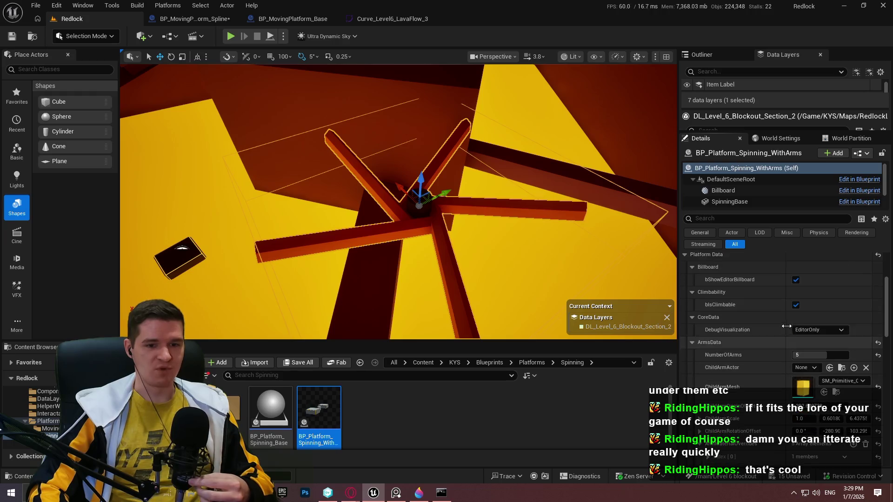
pyautogui.scroll(-6, 766, 325)
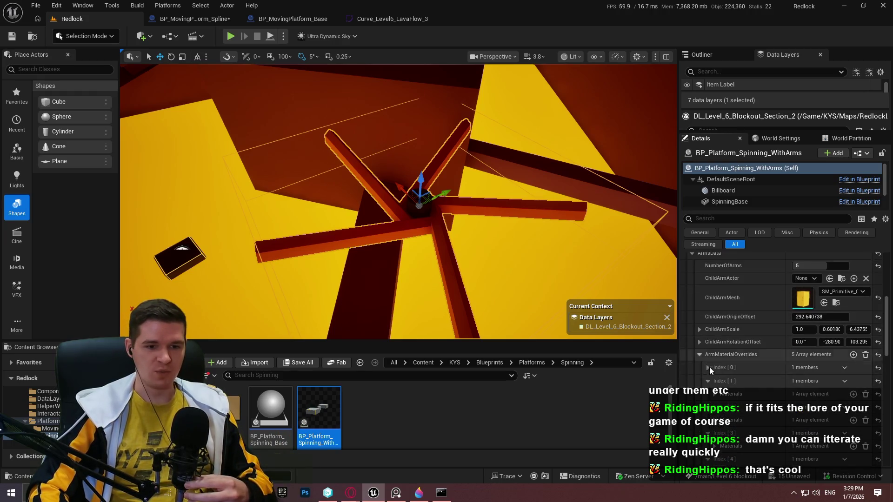
pyautogui.scroll(-3, 705, 312)
pyautogui.click(707, 322)
pyautogui.click(714, 336)
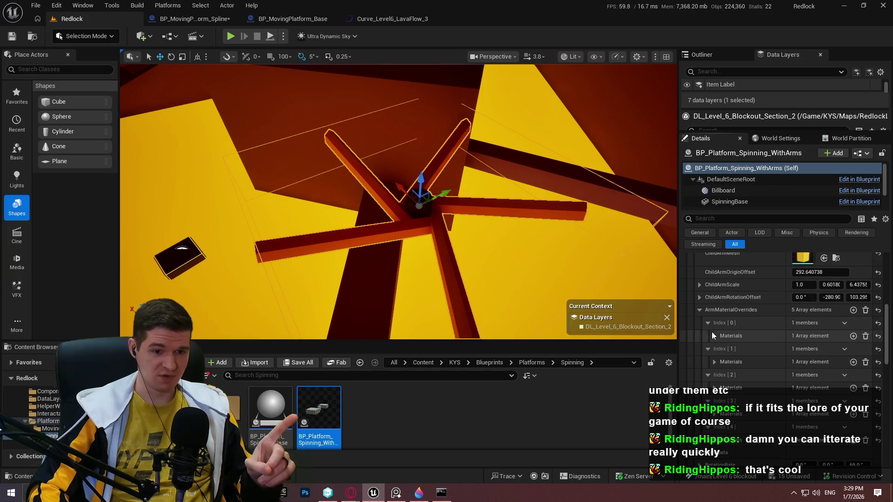
pyautogui.click(834, 350)
pyautogui.write('i')
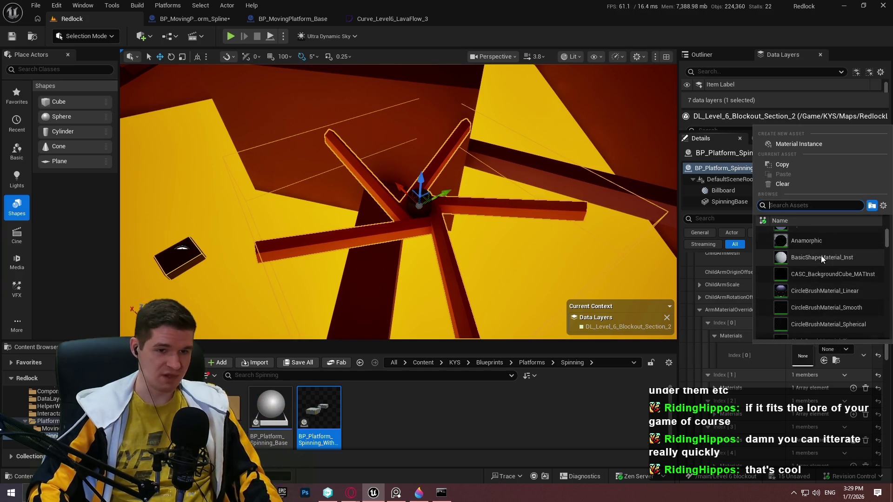
pyautogui.write('ce')
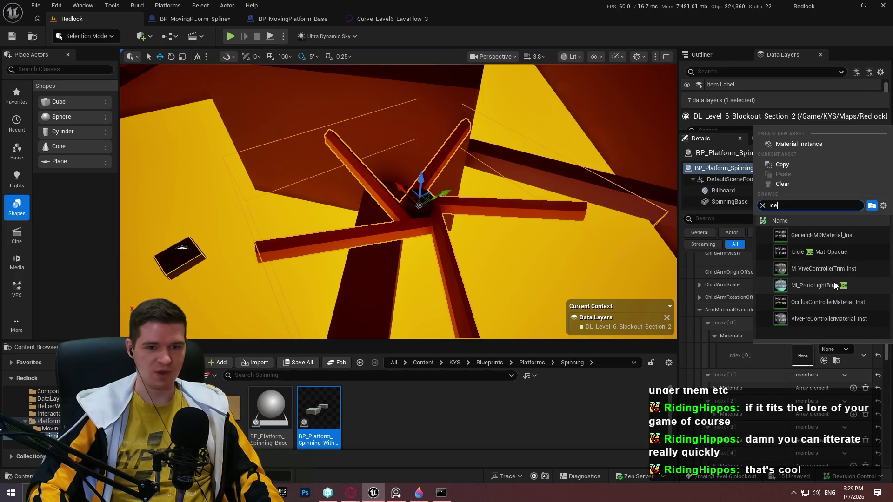
pyautogui.click(825, 285)
# Step: Set the platform's RotationRate Z to 150, then briefly simulate and stop
pyautogui.scroll(5, 355, 149)
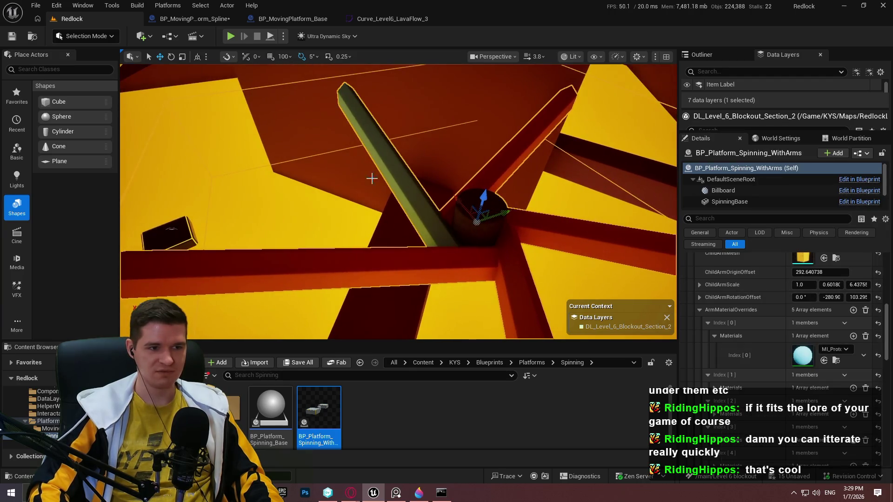
pyautogui.scroll(-4, 779, 368)
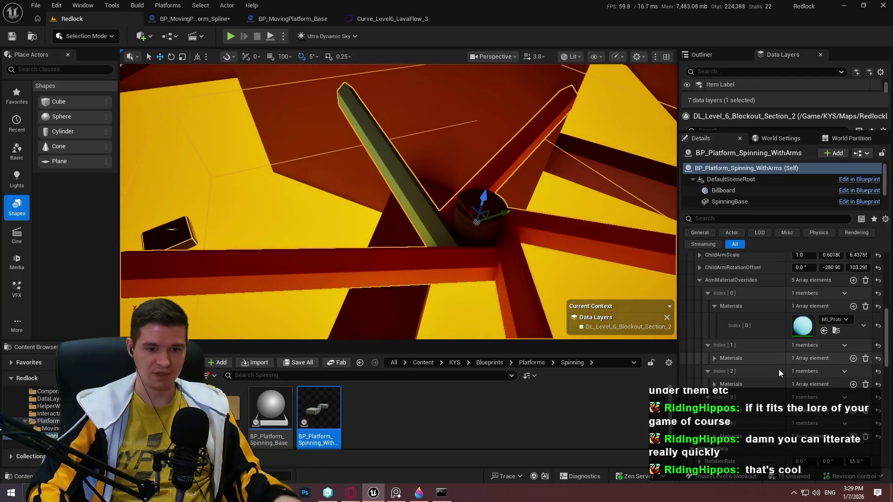
pyautogui.scroll(-2, 840, 396)
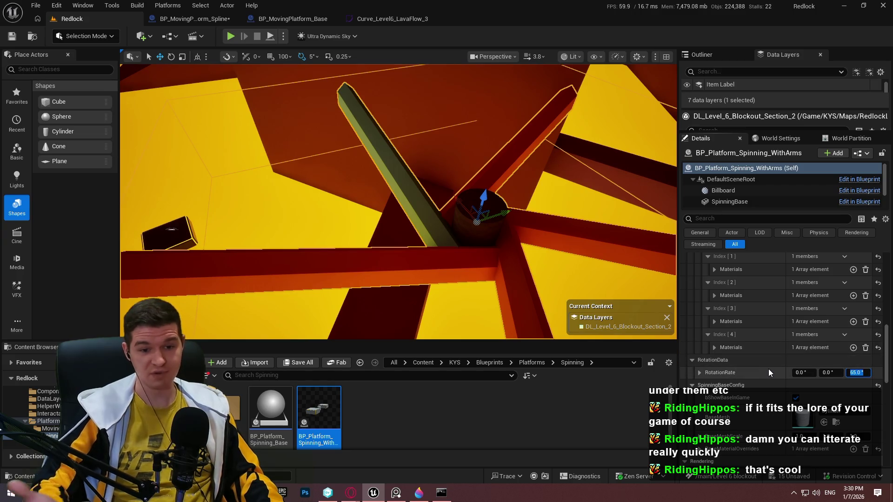
pyautogui.write('150')
pyautogui.press('Return')
pyautogui.scroll(-1, 842, 351)
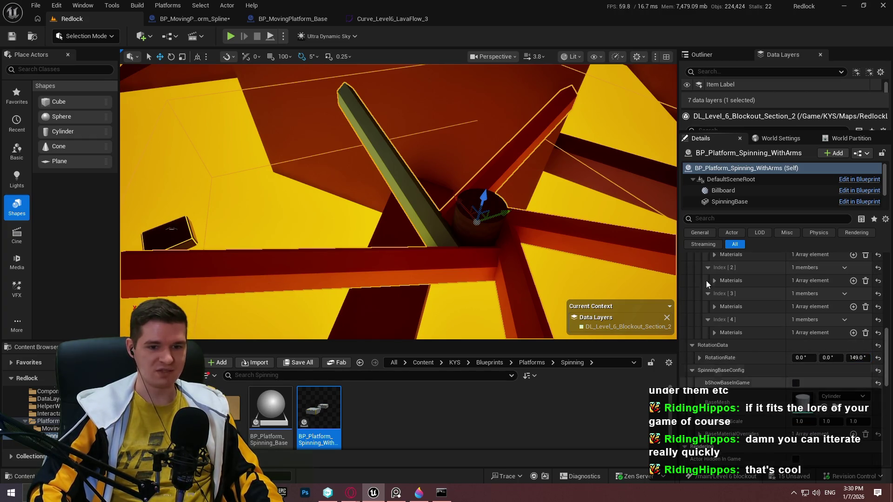
pyautogui.hotkey('alt', 's')
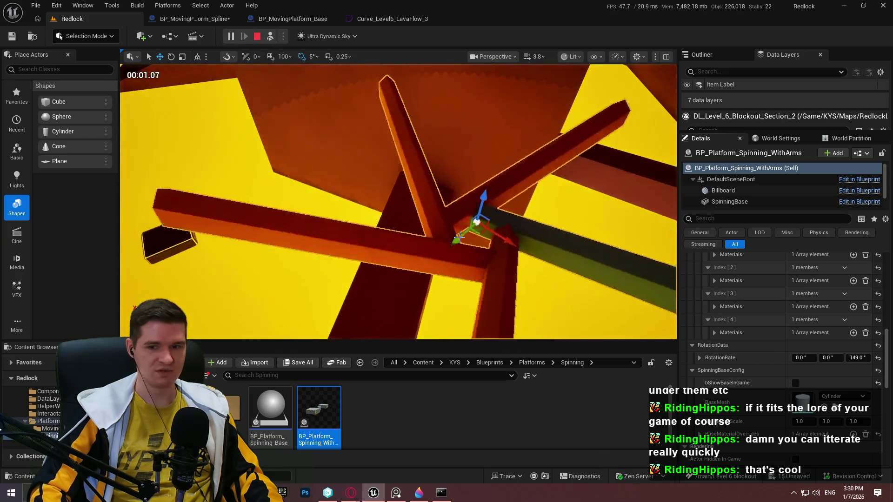
pyautogui.click(258, 38)
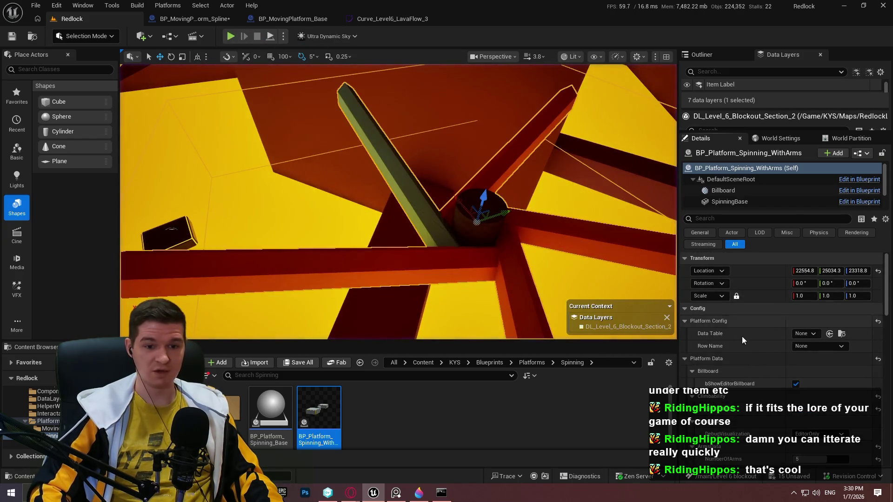
# Step: Set NumberOfArms to 0 and change the platform's BaseMesh to Floor_Mesh
pyautogui.scroll(-5, 744, 339)
pyautogui.click(821, 385)
pyautogui.write('0')
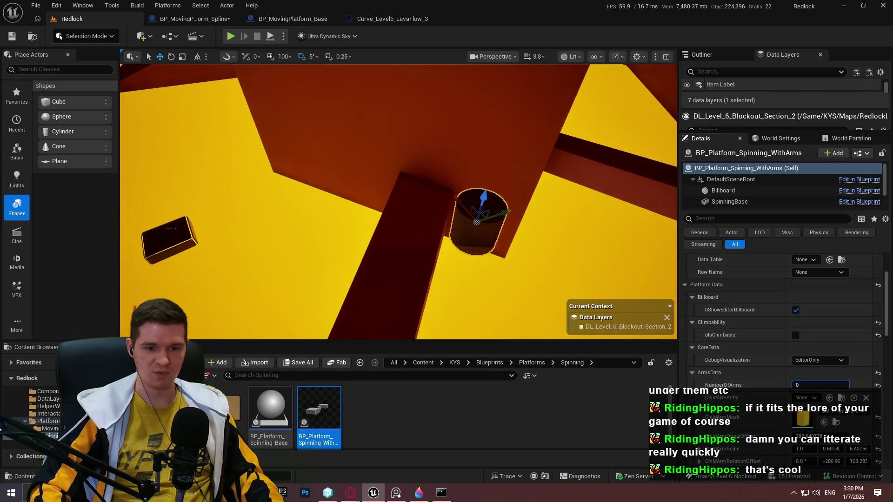
pyautogui.scroll(-5, 809, 370)
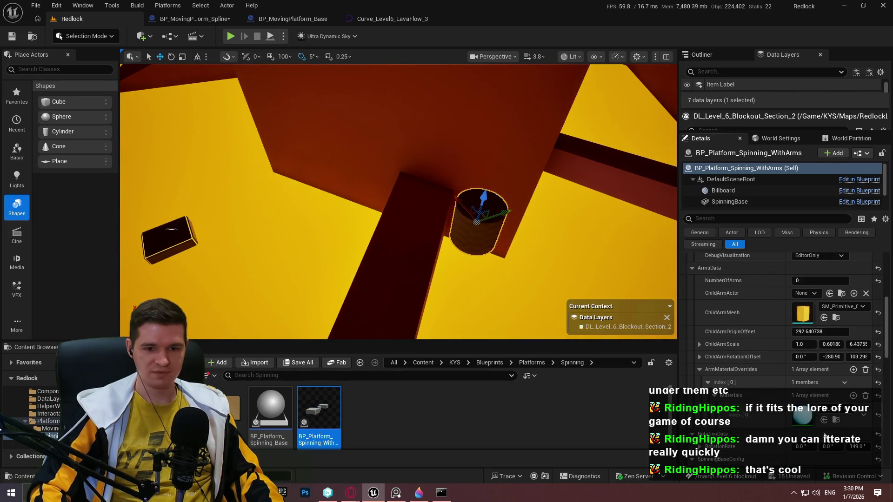
pyautogui.scroll(-5, 829, 431)
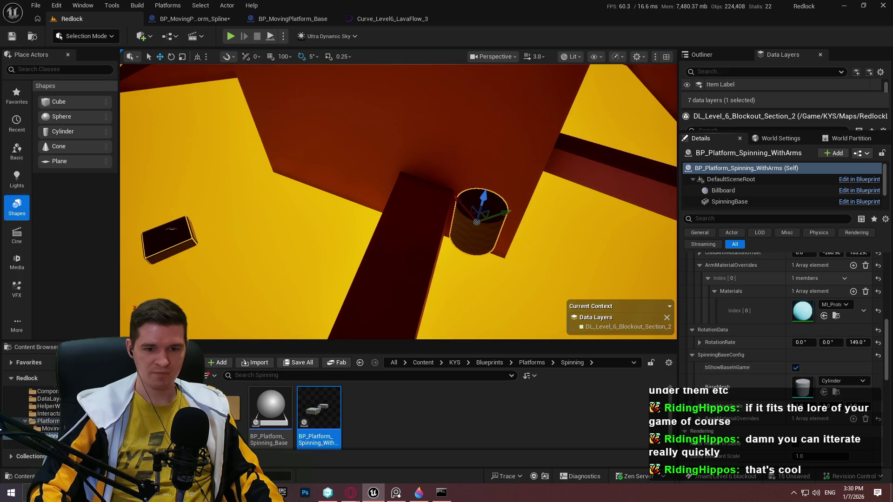
pyautogui.click(847, 382)
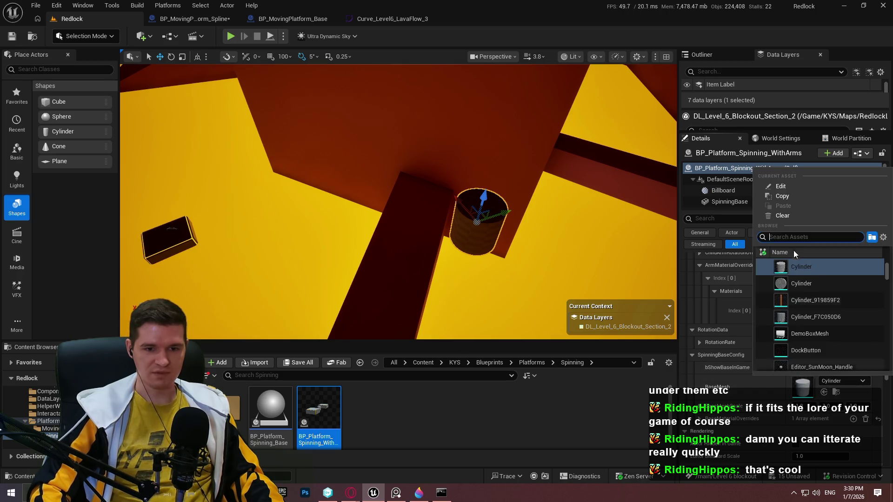
pyautogui.scroll(-5, 828, 302)
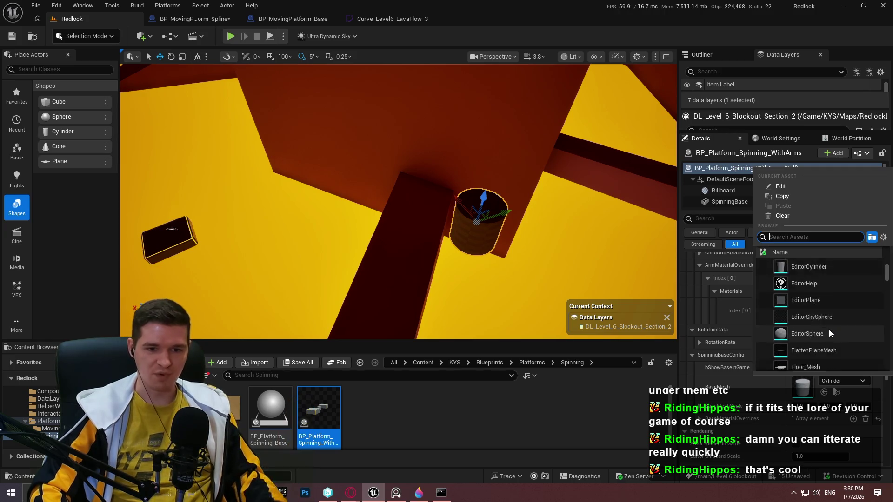
pyautogui.click(814, 309)
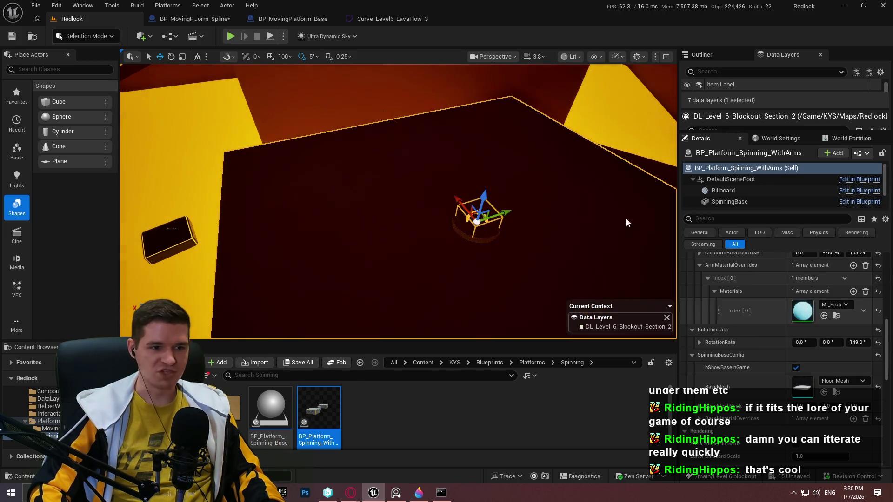
# Step: Simulate the level briefly to check the Floor_Mesh platform, then stop
pyautogui.click(272, 38)
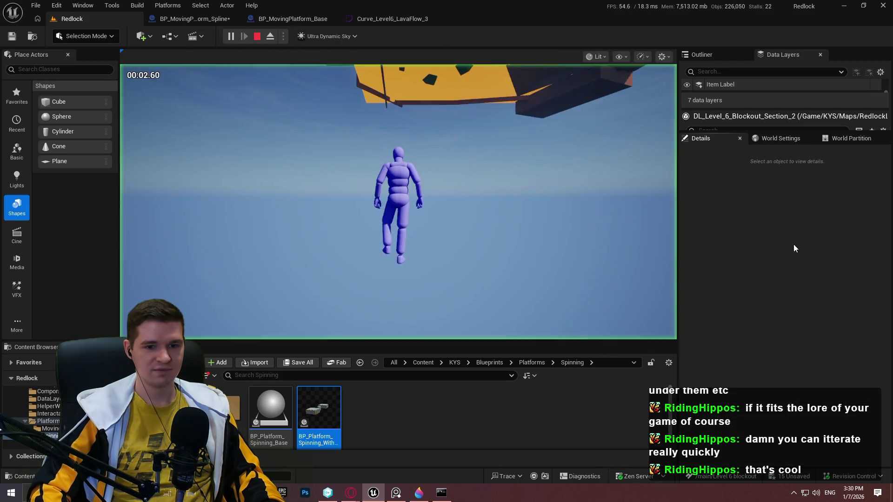
pyautogui.click(270, 36)
pyautogui.click(257, 35)
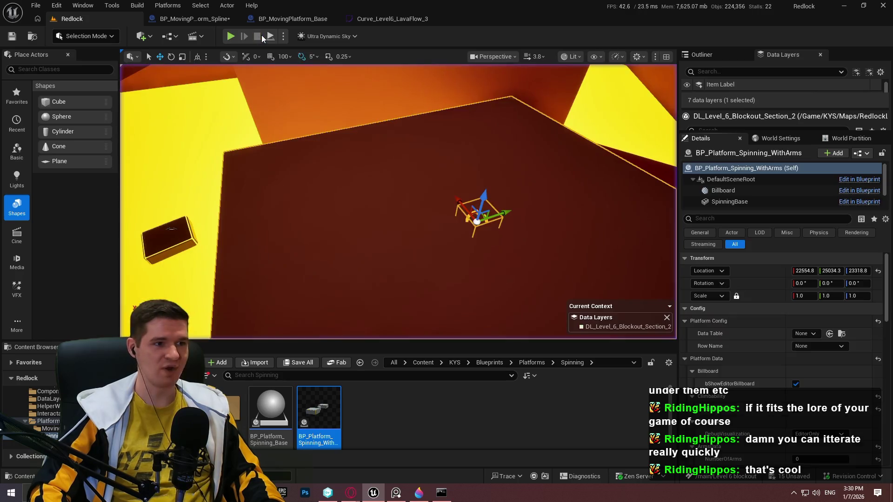
# Step: Rescale the base mesh to about 0.3, 0.349, 1.47 so it becomes a flat square block
pyautogui.scroll(-10, 792, 369)
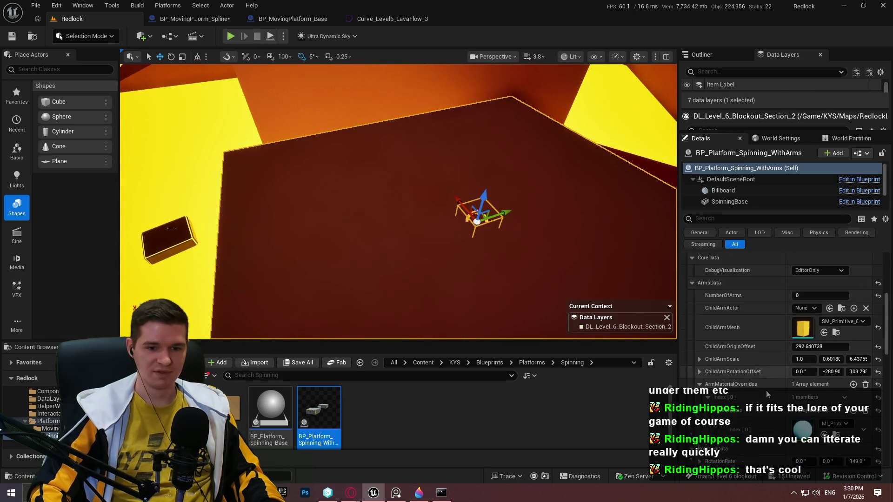
pyautogui.scroll(-2, 768, 380)
pyautogui.moveTo(869, 393)
pyautogui.mouseDown()
pyautogui.moveTo(882, 393)
pyautogui.moveTo(810, 393)
pyautogui.mouseUp()
pyautogui.click(800, 392)
pyautogui.write('0.79')
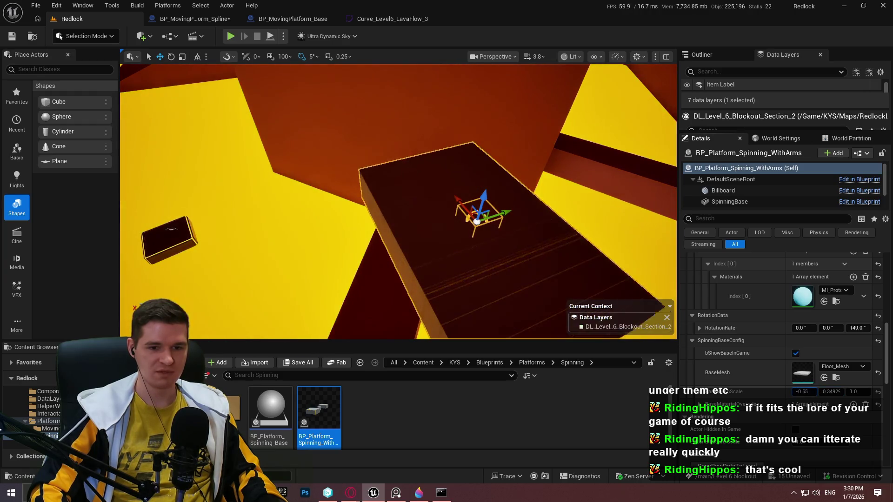
pyautogui.write('0.3')
pyautogui.press('Return')
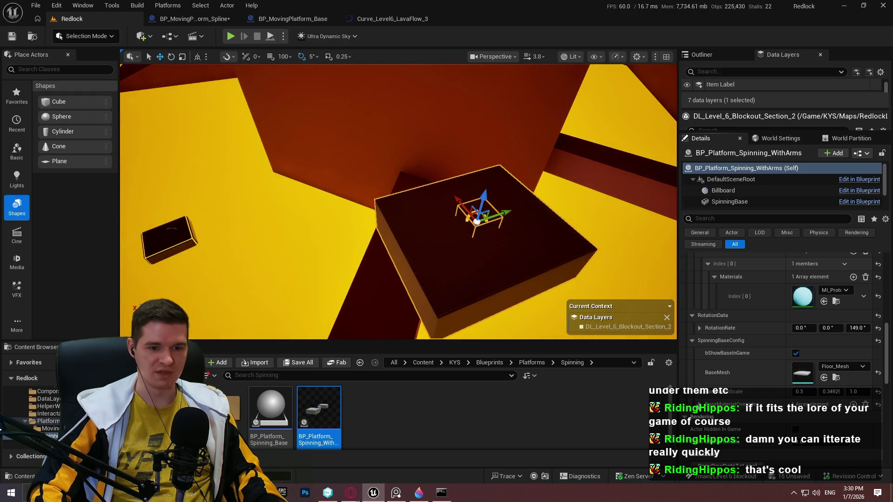
# Step: Set the platform's ChildArmMesh to SM_treeFoliage
pyautogui.scroll(2, 724, 311)
pyautogui.scroll(4, 769, 344)
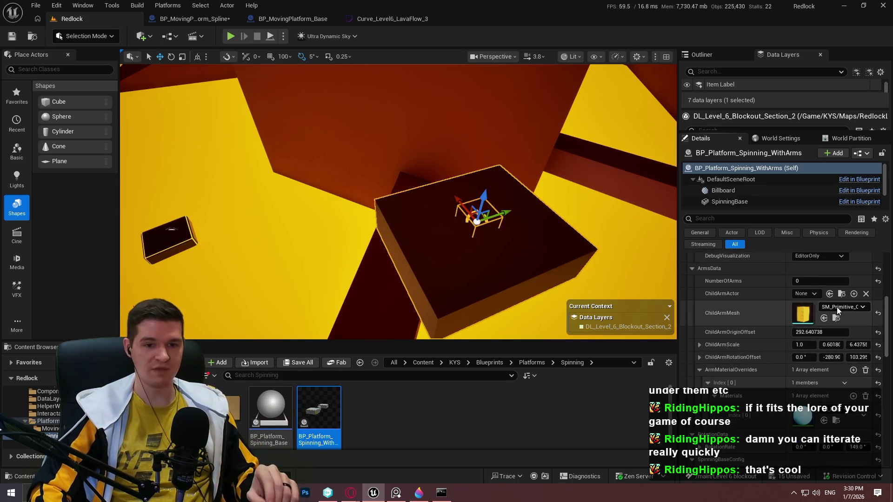
pyautogui.click(842, 307)
pyautogui.moveTo(888, 260); pyautogui.dragTo(890, 282)
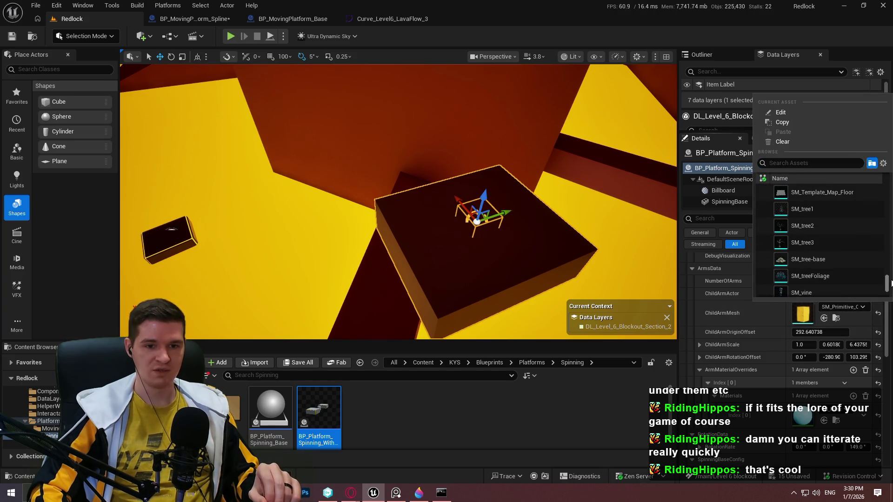
pyautogui.scroll(3, 857, 261)
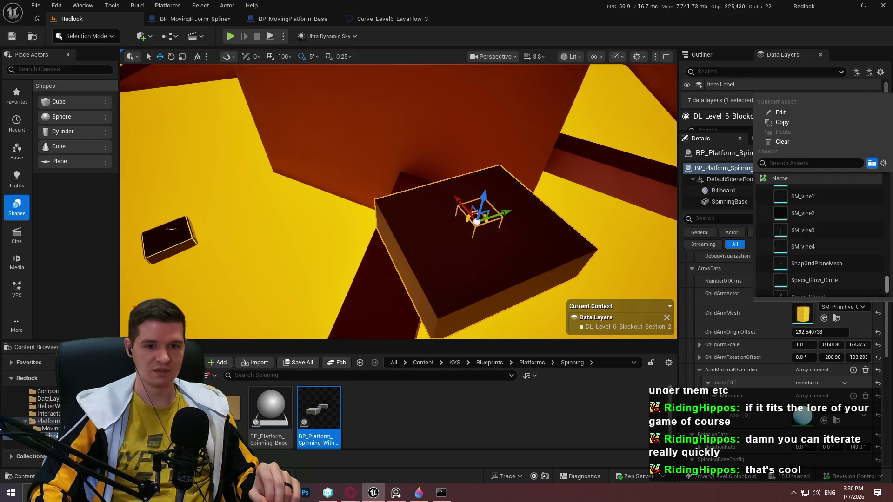
pyautogui.scroll(-3, 856, 258)
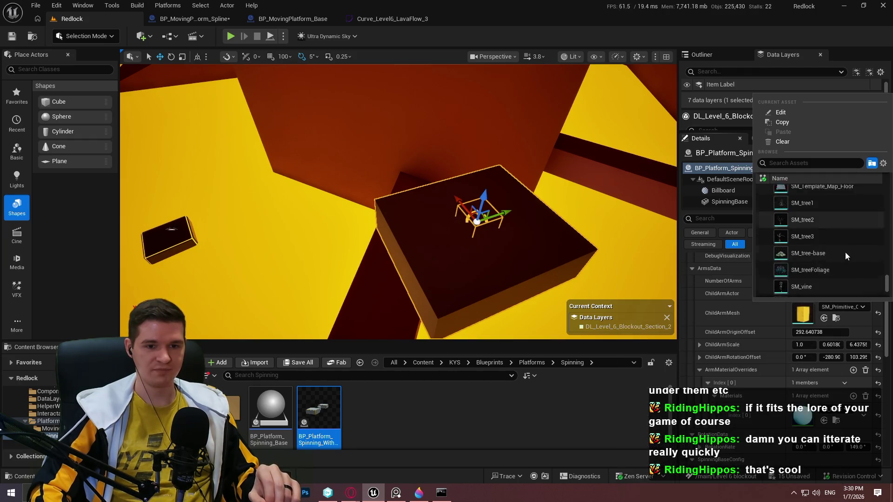
pyautogui.click(831, 252)
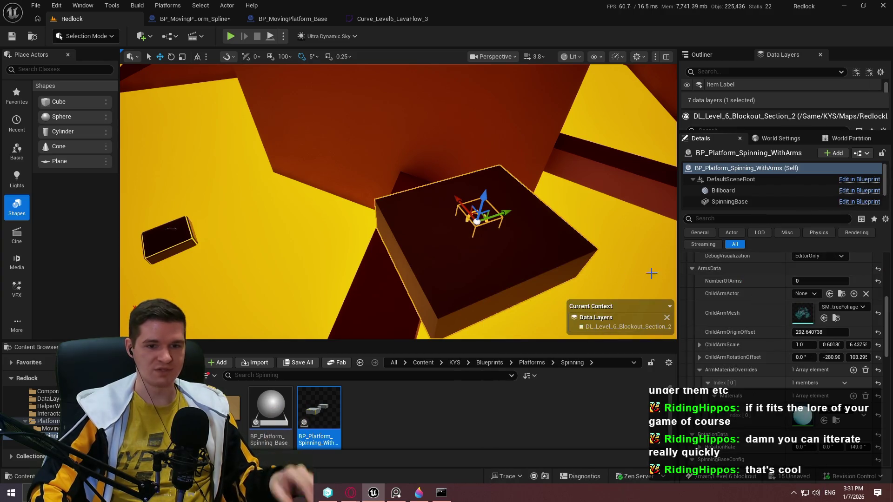
# Step: Set NumberOfArms to 1, then 2, and reset the arm scale to 1, 1, 1
pyautogui.moveTo(640, 270); pyautogui.dragTo(619, 279)
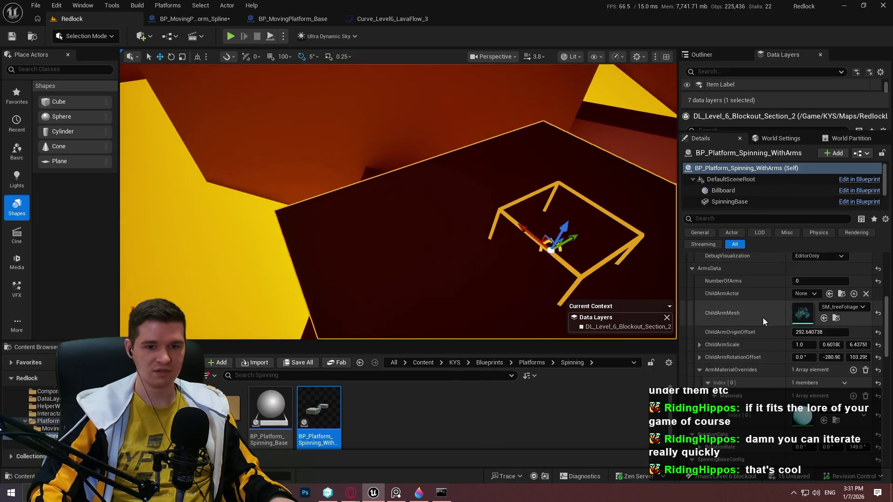
pyautogui.scroll(1, 764, 318)
pyautogui.click(821, 297)
pyautogui.write('1')
pyautogui.press('Return')
pyautogui.write('2')
pyautogui.press('Return')
pyautogui.scroll(-2, 786, 326)
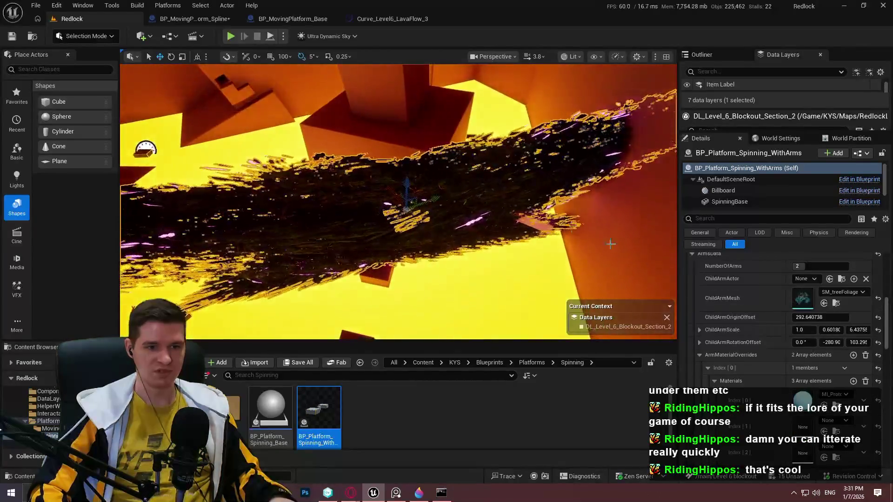
pyautogui.click(879, 330)
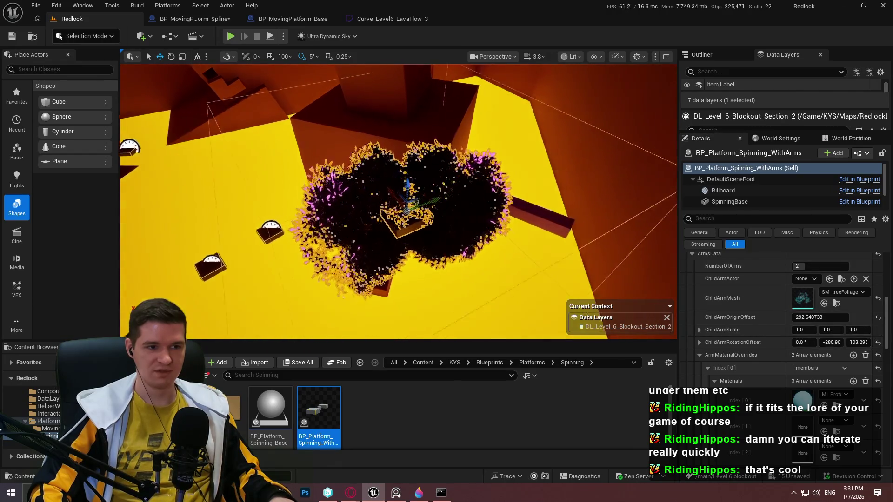
# Step: Assign the orange MI_Proto material to arm material Index 1 and MI_ProtoGreen to Index 2
pyautogui.scroll(-5, 800, 321)
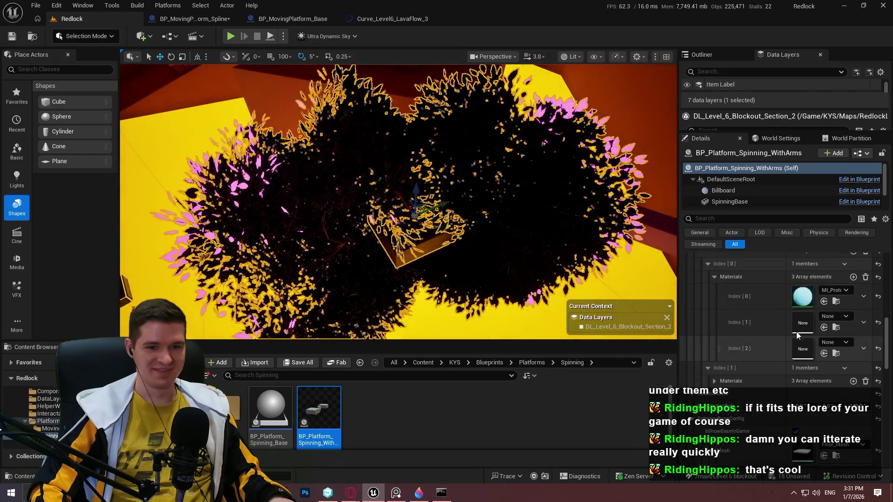
pyautogui.click(834, 317)
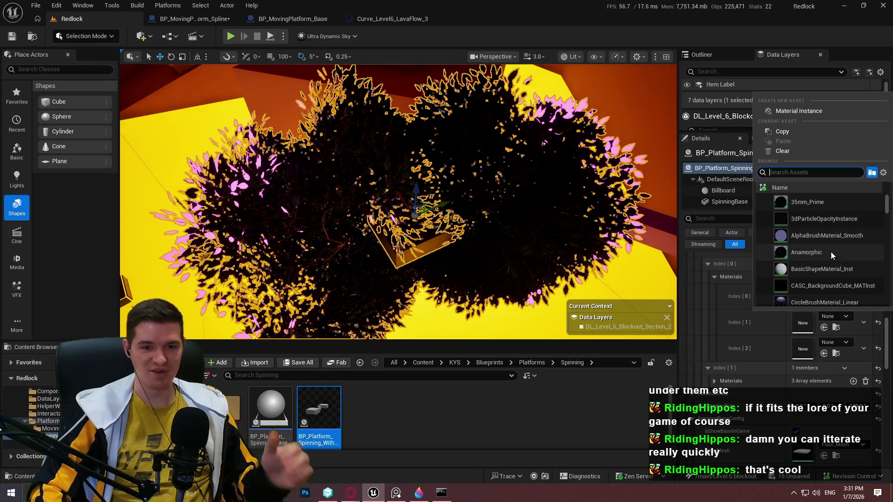
pyautogui.write('prot')
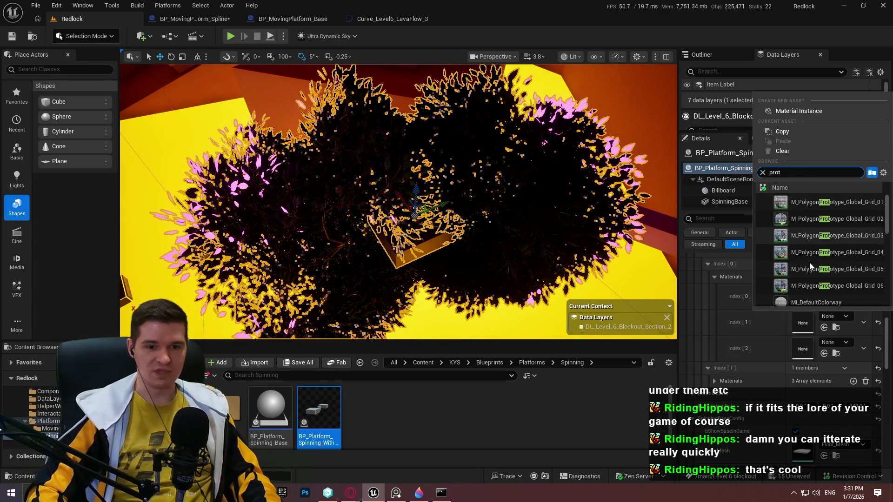
pyautogui.click(843, 261)
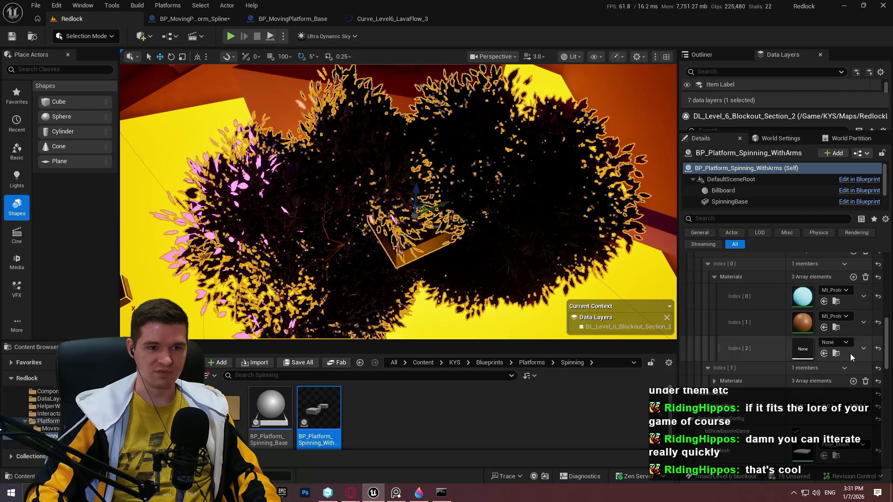
pyautogui.click(828, 345)
pyautogui.write('proto')
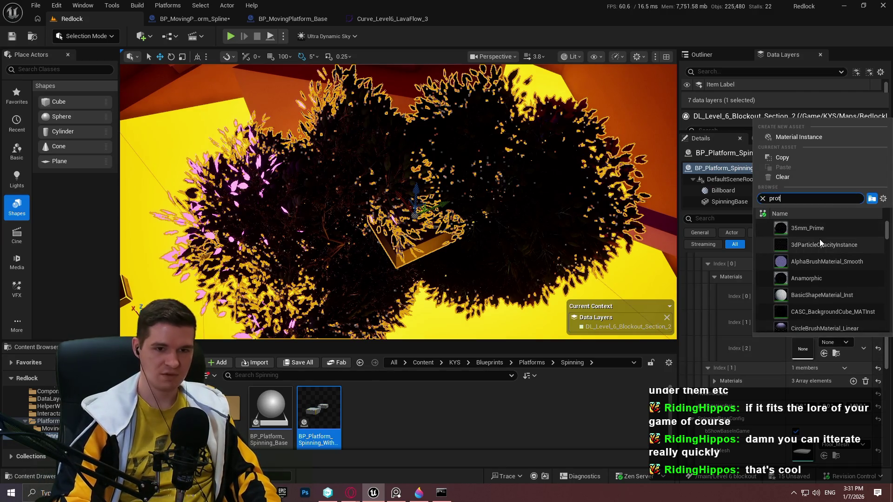
pyautogui.scroll(-2, 852, 257)
pyautogui.scroll(-5, 852, 258)
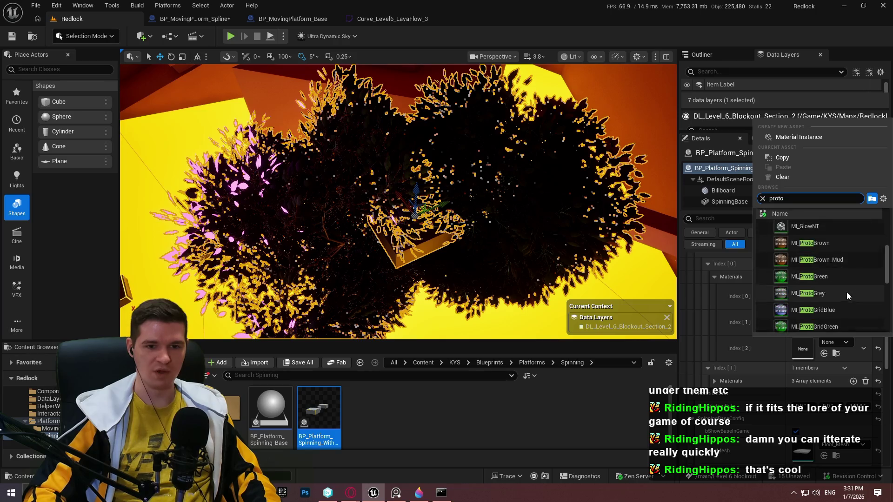
pyautogui.click(829, 233)
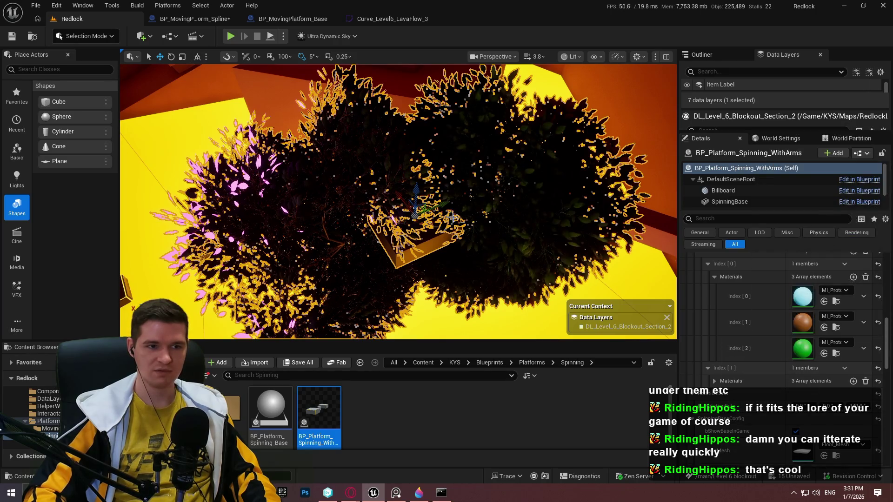
# Step: Raise the spinning platform's NumberOfArms to 3
pyautogui.scroll(5, 731, 288)
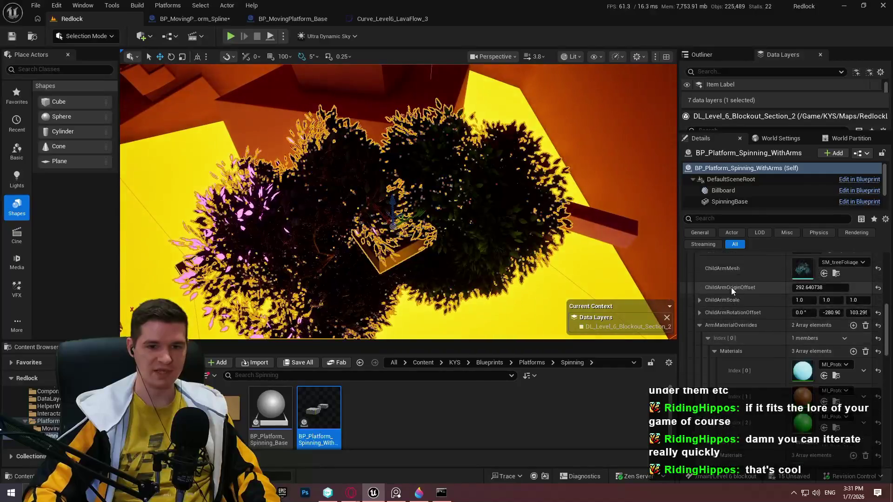
pyautogui.click(810, 281)
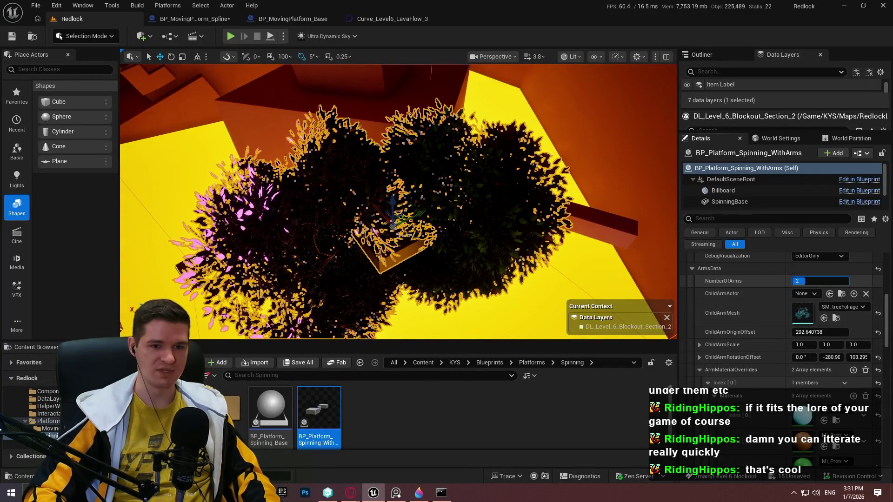
pyautogui.write('3')
pyautogui.press('Return')
pyautogui.moveTo(821, 332); pyautogui.dragTo(866, 332)
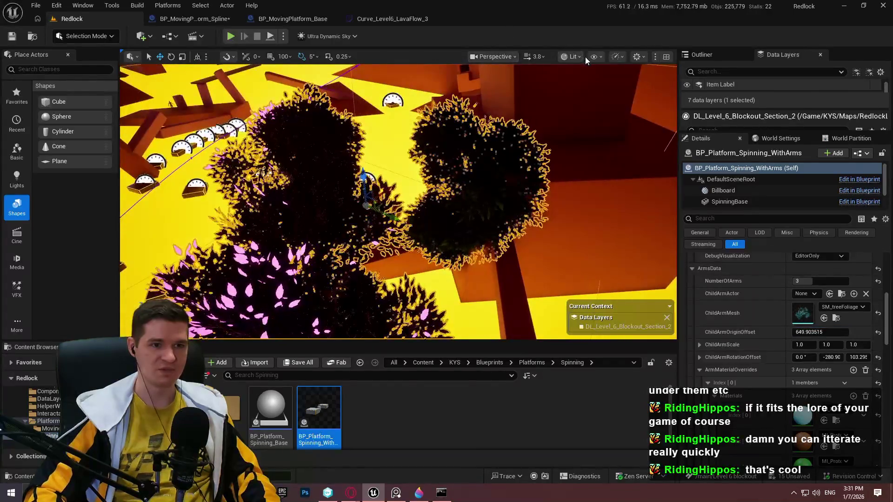
# Step: Switch the viewport to Unlit and move the spinning platform left along X
pyautogui.click(576, 57)
pyautogui.click(594, 105)
pyautogui.scroll(-5, 399, 200)
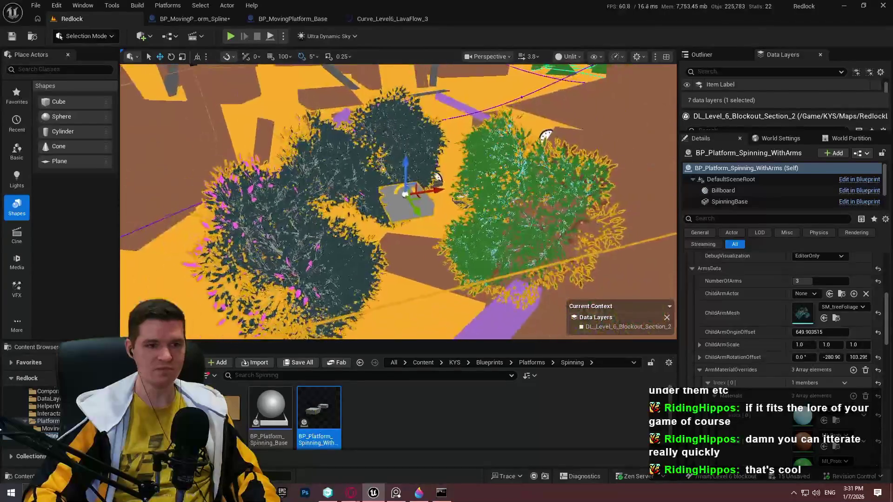
pyautogui.moveTo(419, 197)
pyautogui.mouseDown()
pyautogui.moveTo(312, 116)
pyautogui.moveTo(309, 78)
pyautogui.mouseUp()
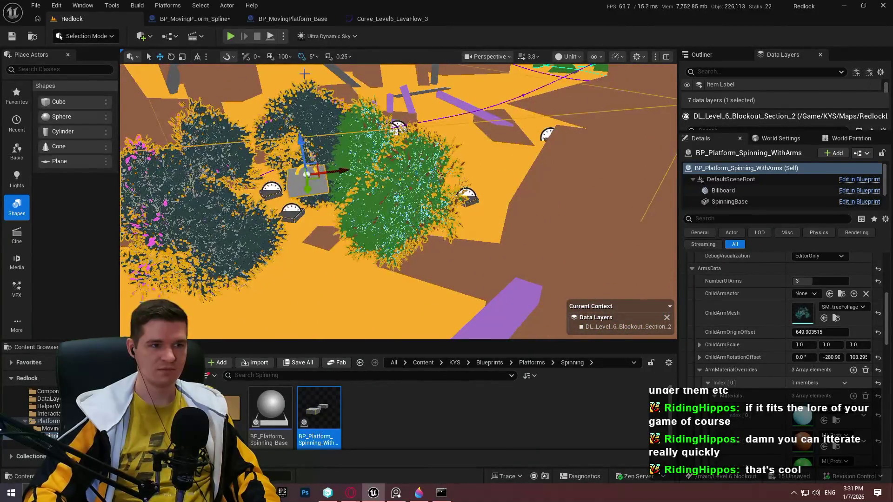
# Step: Playtest the level, deselect the platform, return to Lit view and switch to the YouTrack notes
pyautogui.click(273, 38)
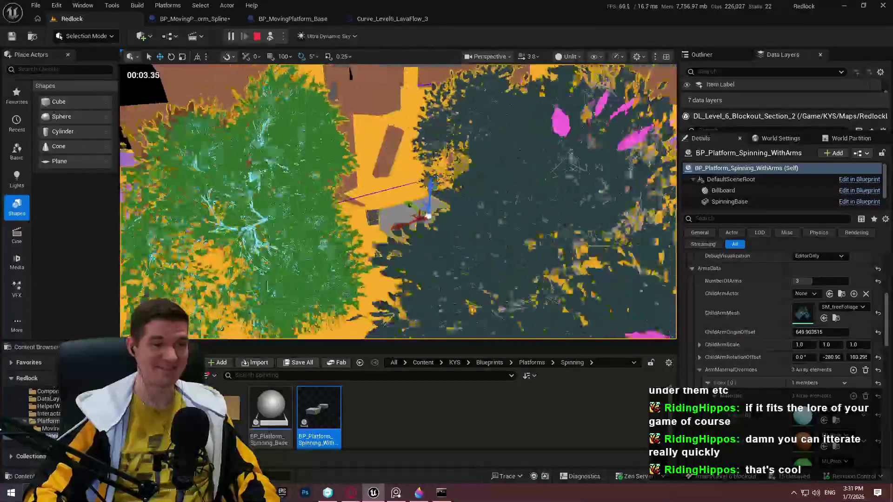
pyautogui.press('Escape')
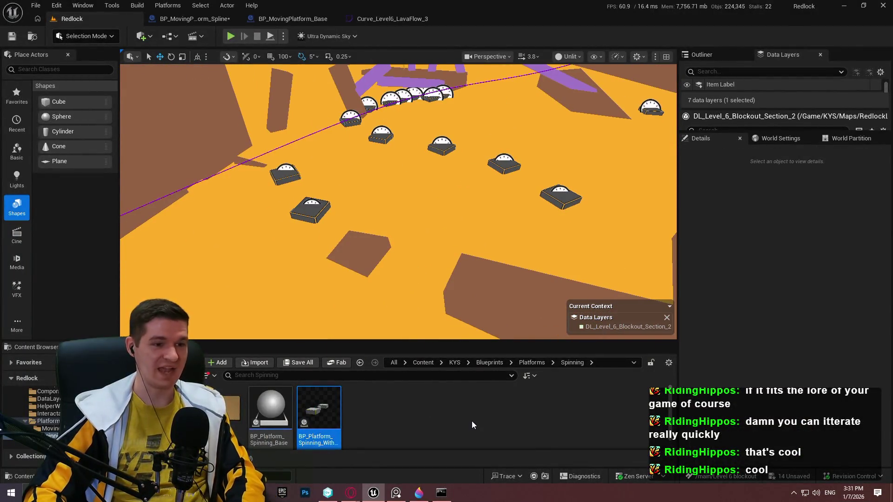
pyautogui.click(472, 421)
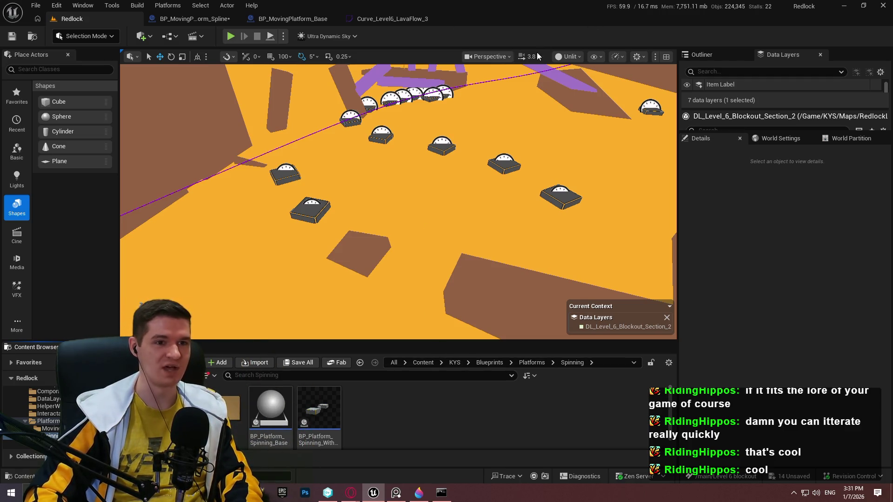
pyautogui.click(568, 56)
pyautogui.click(578, 92)
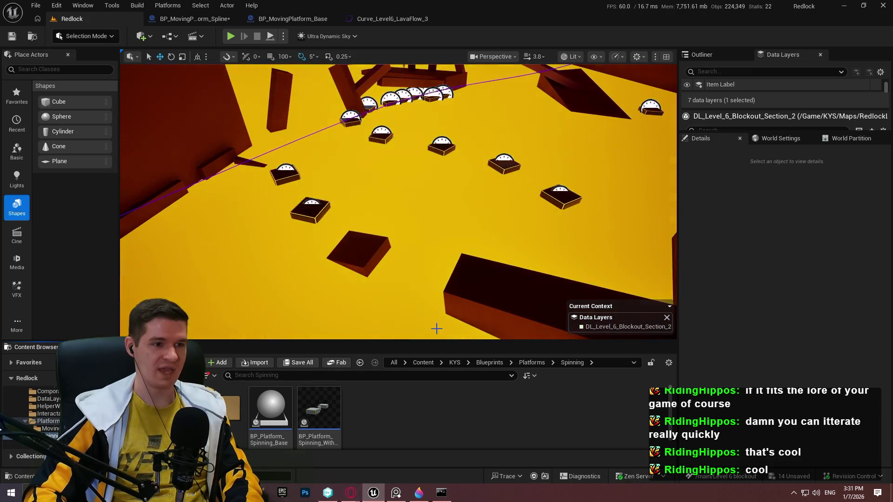
pyautogui.moveTo(351, 493)
pyautogui.click(434, 440)
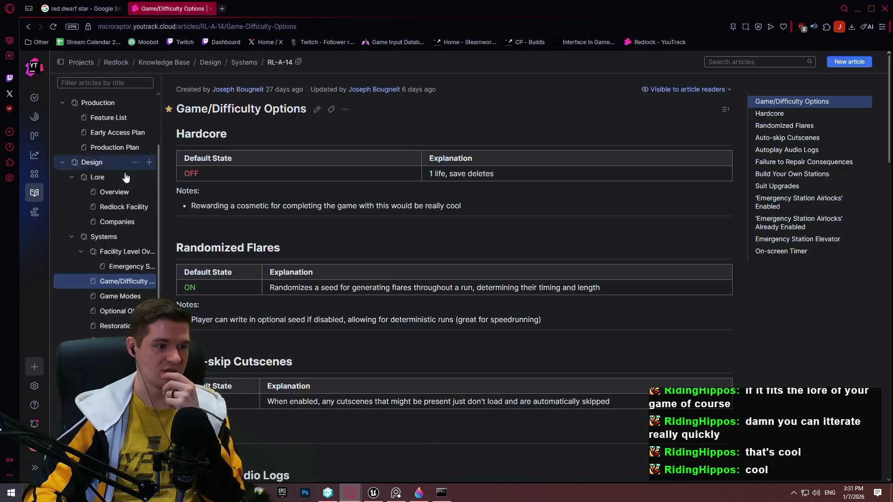
# Step: Read the Level 2 Platforms notes in the Facility Level Overview article, then return to Unreal
pyautogui.click(111, 252)
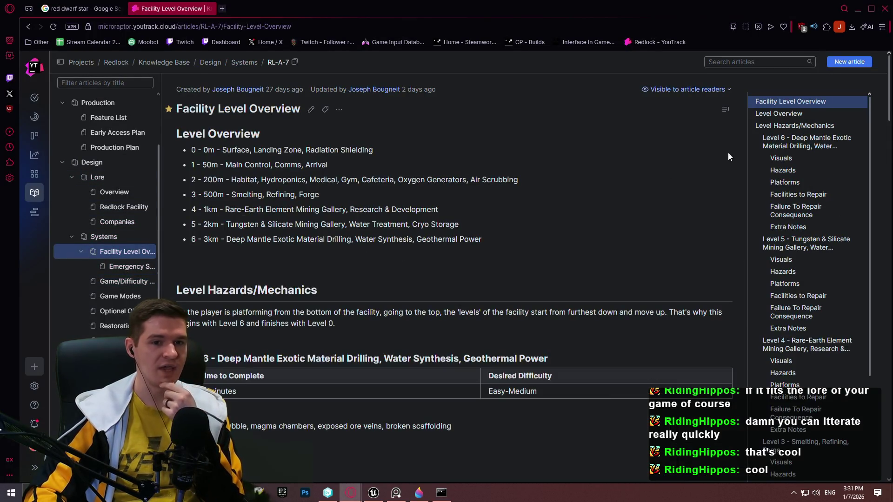
pyautogui.moveTo(889, 96); pyautogui.dragTo(885, 369)
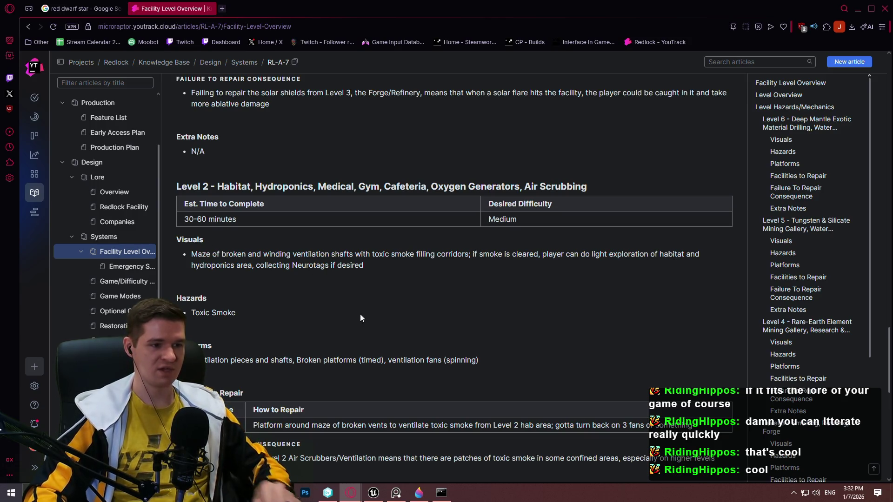
pyautogui.scroll(-4, 401, 271)
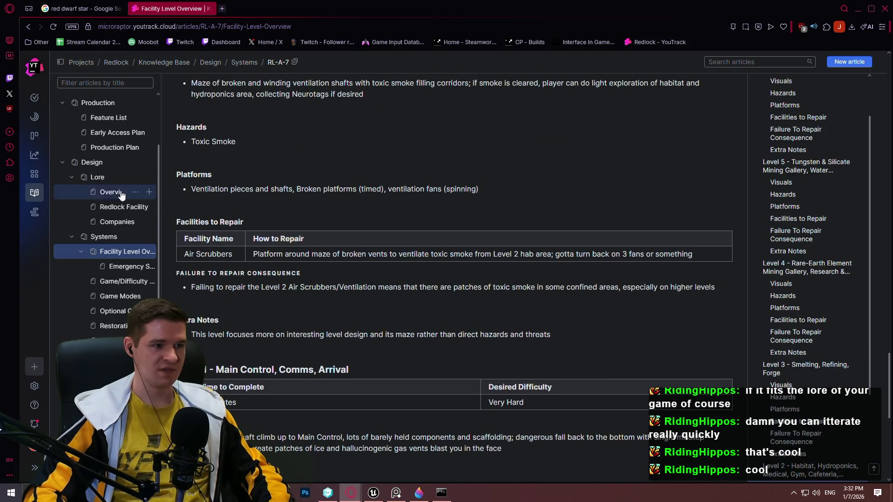
pyautogui.moveTo(192, 190)
pyautogui.mouseDown()
pyautogui.moveTo(325, 201)
pyautogui.moveTo(297, 192)
pyautogui.moveTo(481, 192)
pyautogui.mouseUp()
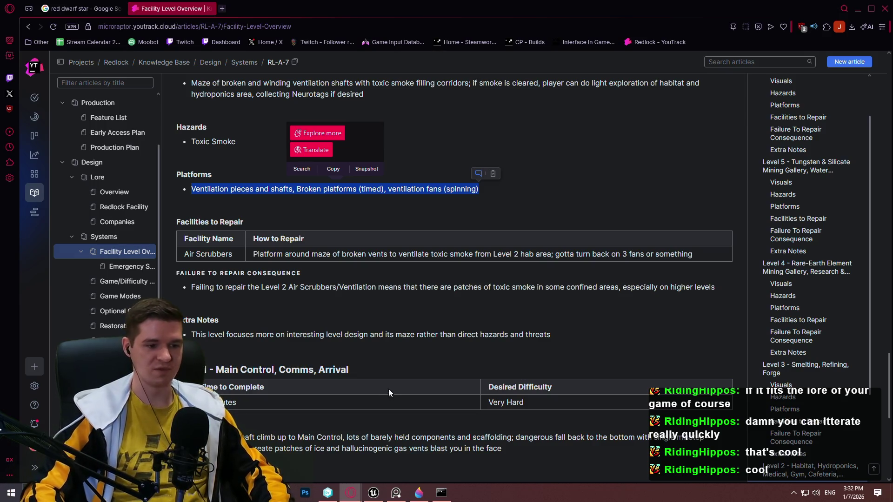
pyautogui.click(373, 493)
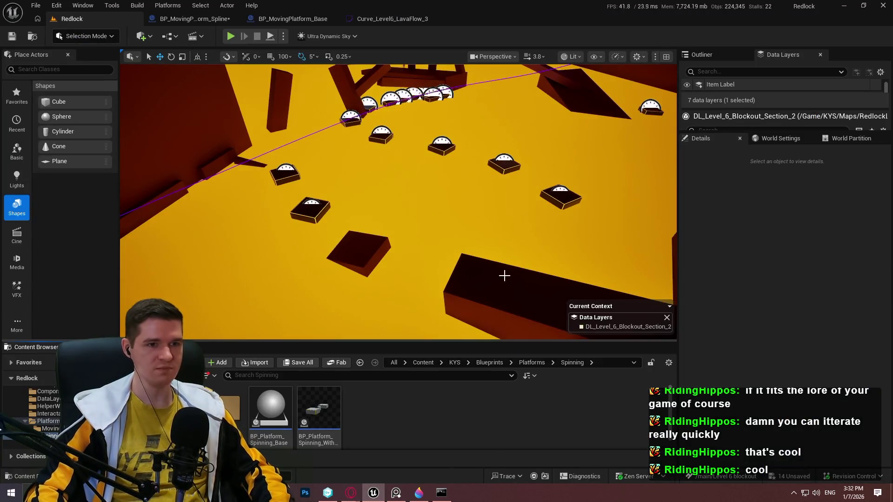
pyautogui.moveTo(448, 269)
pyautogui.mouseDown()
pyautogui.moveTo(433, 260)
pyautogui.moveTo(447, 269)
pyautogui.mouseUp()
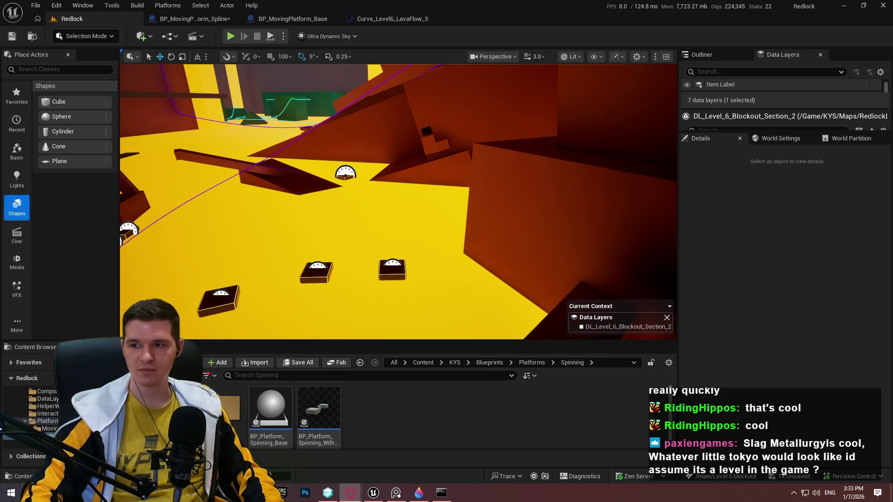
pyautogui.hotkey('alt', 'Tab')
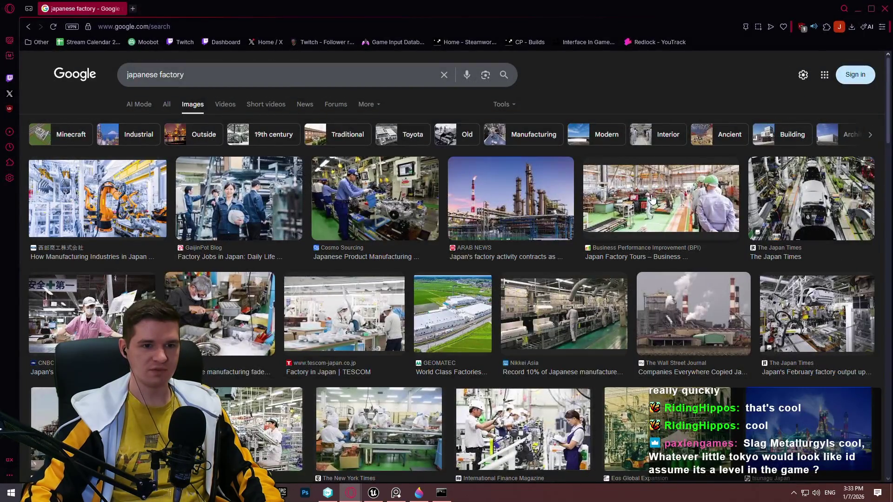
# Step: Preview the Japan Factory Tours and CNBC factory-floor photos, browse further, then return to Unreal
pyautogui.click(653, 200)
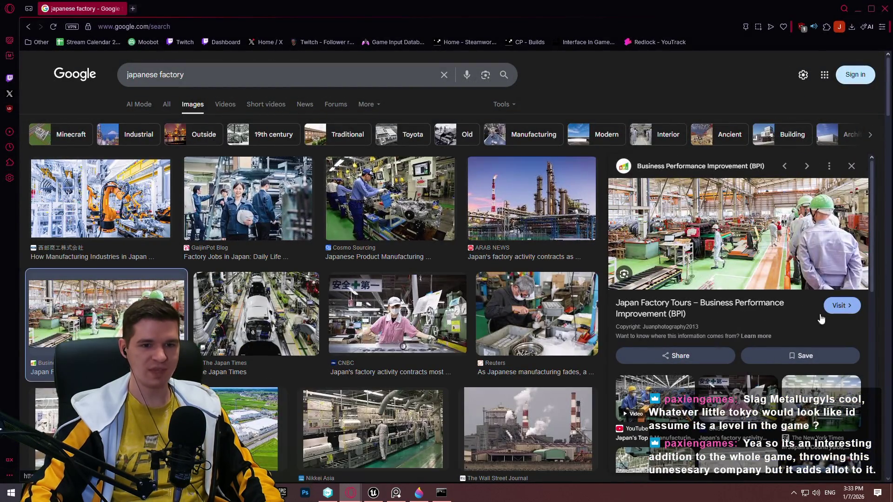
pyautogui.scroll(-3, 544, 200)
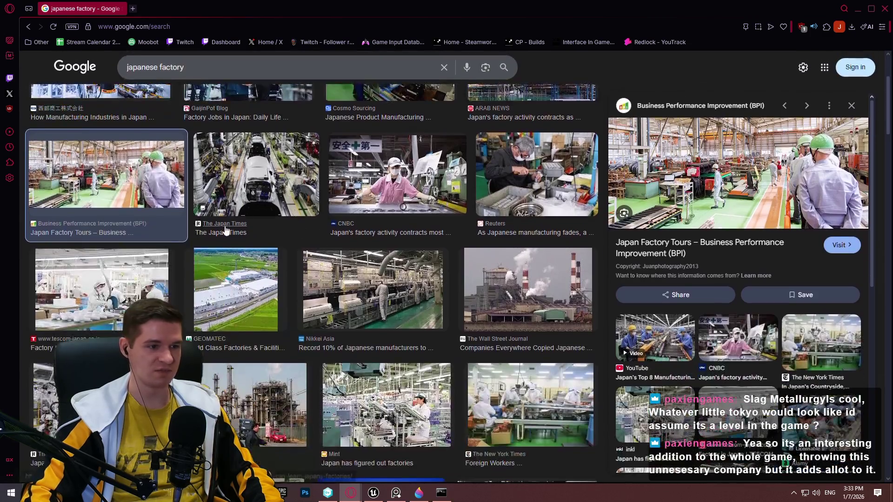
pyautogui.click(415, 183)
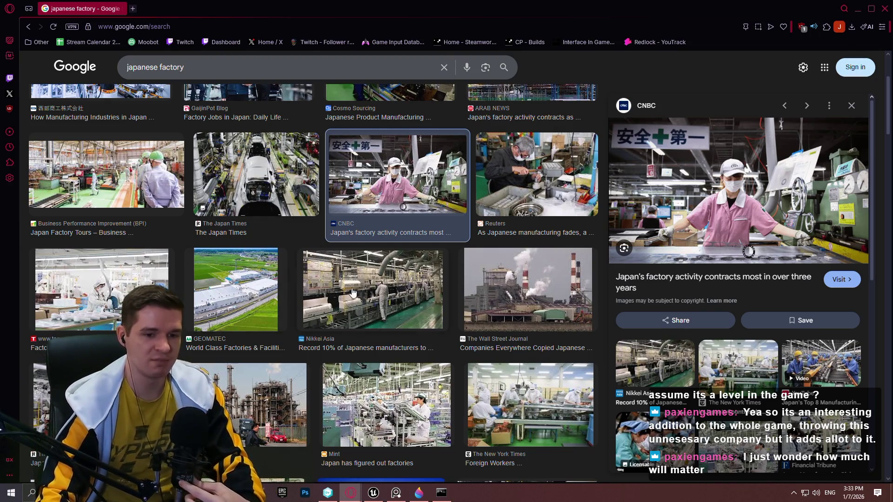
pyautogui.scroll(-2, 352, 292)
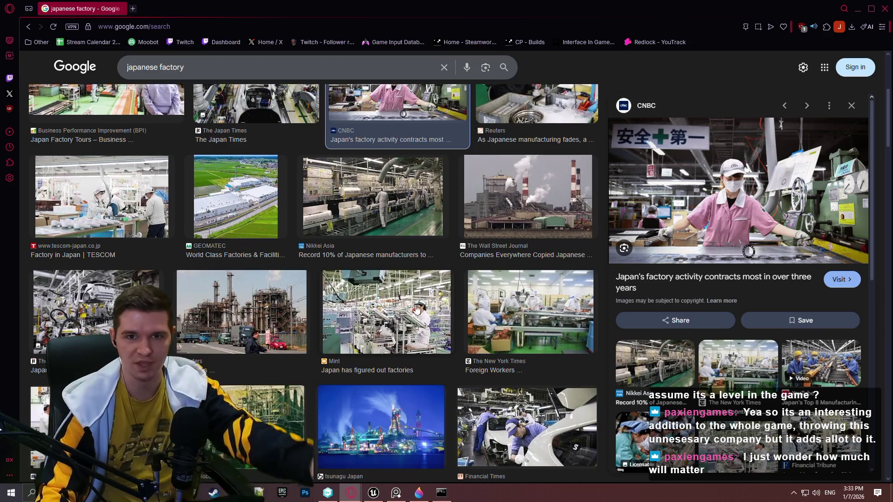
pyautogui.scroll(-2, 301, 307)
pyautogui.scroll(-3, 302, 307)
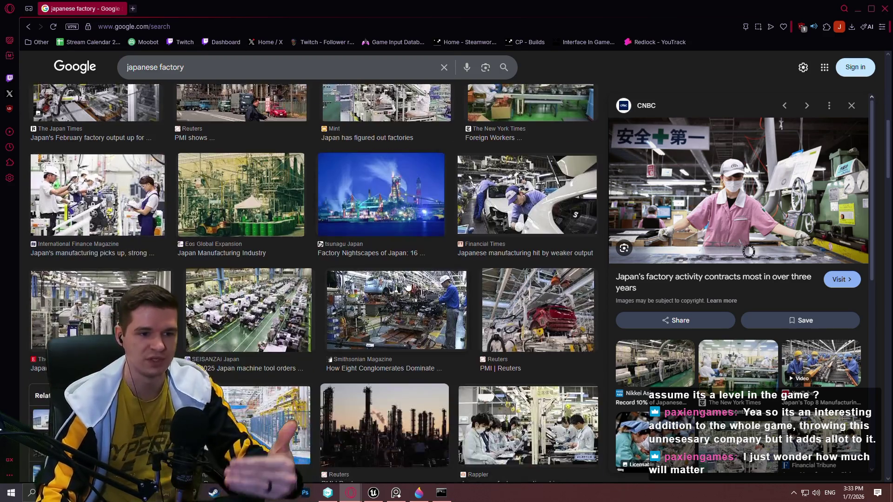
pyautogui.scroll(-2, 465, 301)
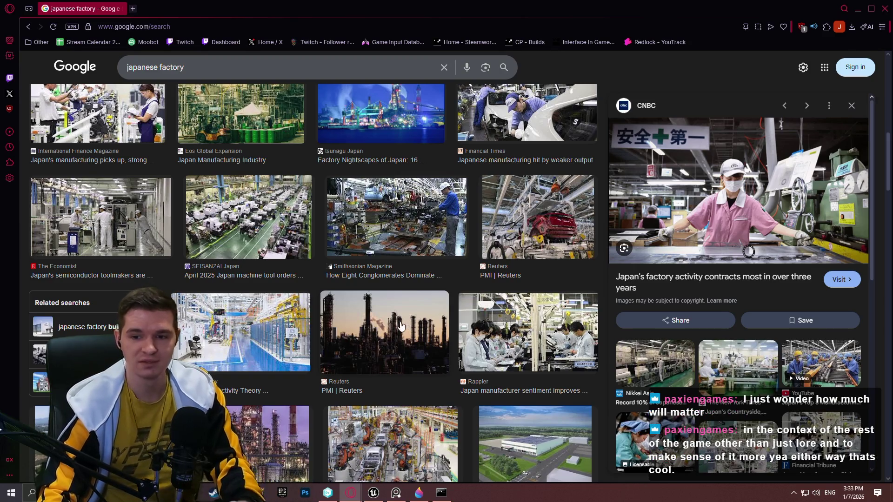
pyautogui.scroll(-4, 418, 315)
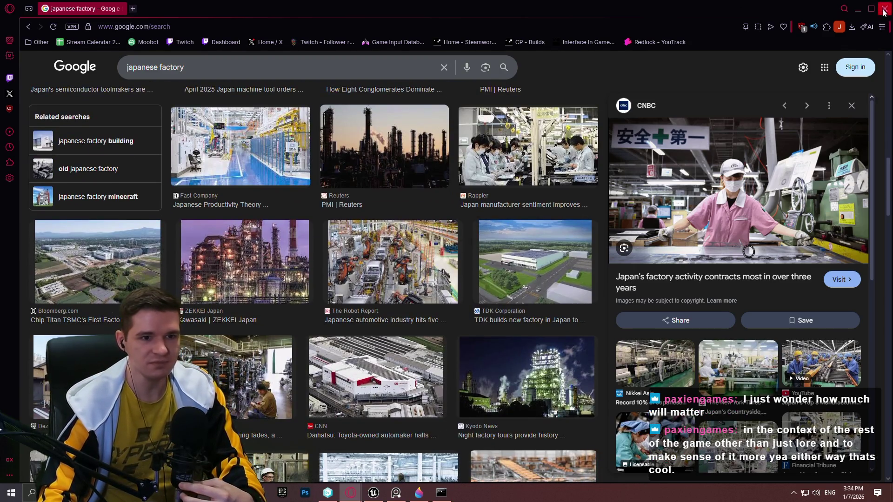
pyautogui.hotkey('alt', 'Tab')
pyautogui.click(373, 493)
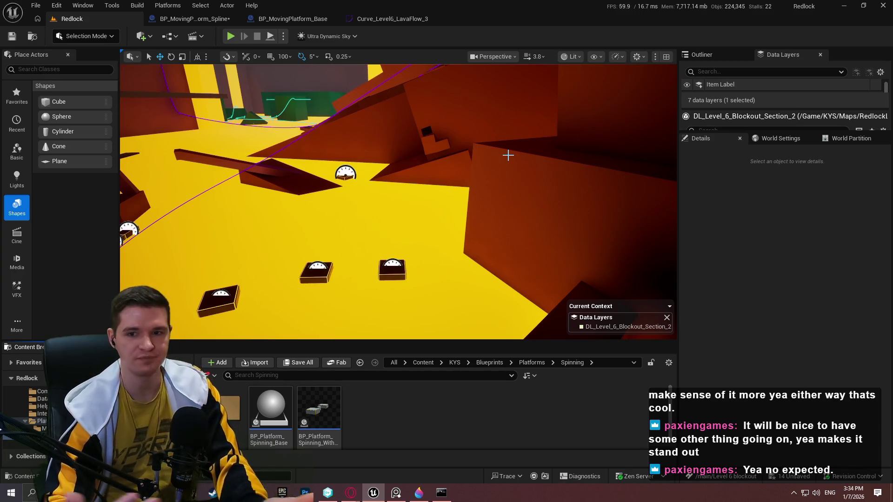
# Step: Fly the view to the red wall beams above the yellow floor and select the high beam Cube291
pyautogui.moveTo(394, 186)
pyautogui.mouseDown()
pyautogui.moveTo(421, 168)
pyautogui.moveTo(448, 182)
pyautogui.moveTo(438, 190)
pyautogui.moveTo(424, 169)
pyautogui.moveTo(418, 176)
pyautogui.moveTo(447, 152)
pyautogui.moveTo(480, 153)
pyautogui.mouseUp()
pyautogui.click(431, 150)
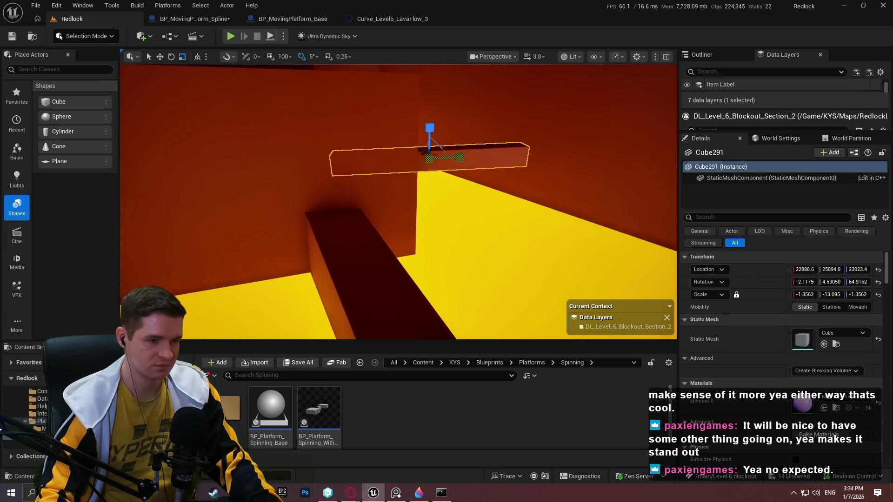
# Step: In immersive view, move the selected wall beam closer to the camera and lower along the wall
pyautogui.press('F11')
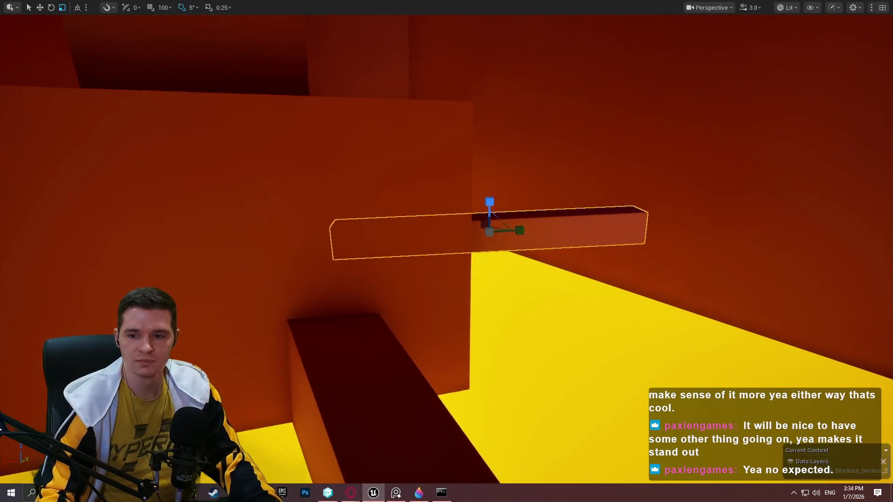
pyautogui.moveTo(447, 251); pyautogui.dragTo(442, 247)
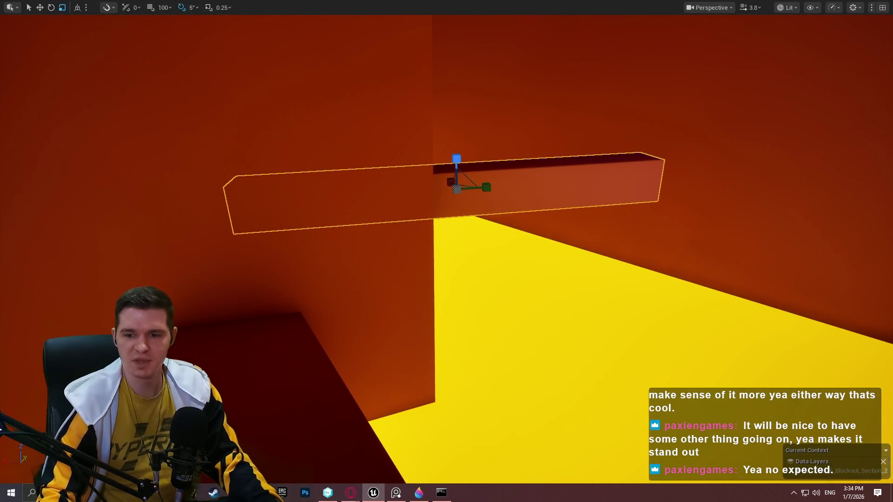
pyautogui.press('w')
pyautogui.moveTo(440, 182)
pyautogui.mouseDown()
pyautogui.moveTo(446, 208)
pyautogui.moveTo(468, 201)
pyautogui.moveTo(484, 225)
pyautogui.moveTo(500, 225)
pyautogui.mouseUp()
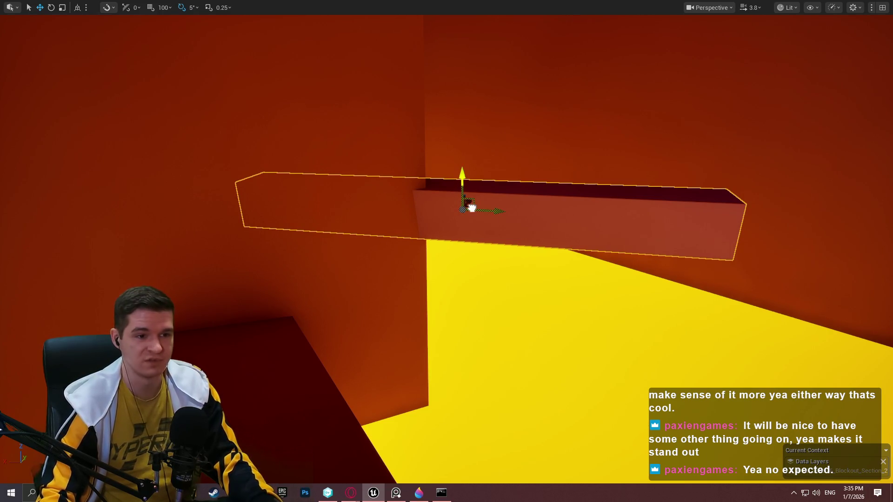
pyautogui.moveTo(468, 204)
pyautogui.mouseDown()
pyautogui.moveTo(513, 217)
pyautogui.moveTo(514, 229)
pyautogui.mouseUp()
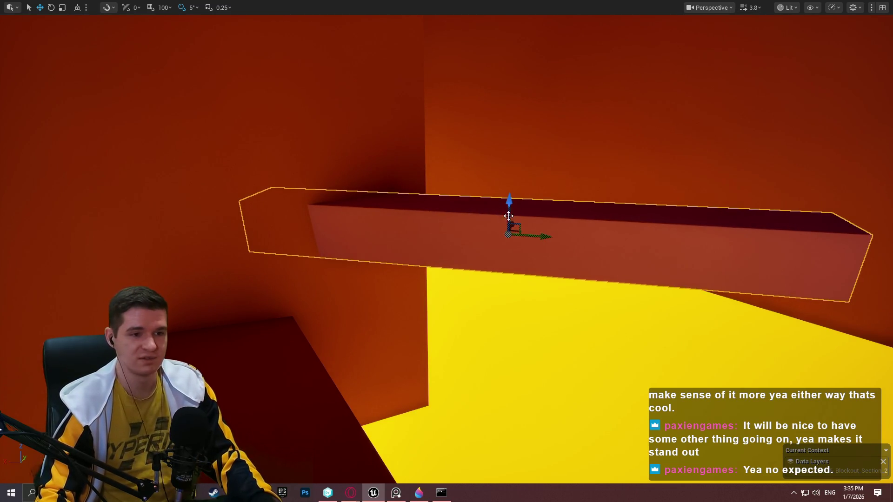
# Step: Tilt the beam 15 degrees into a slanted ledge, frame it, and bring up the tall dark beam's actions
pyautogui.moveTo(520, 186)
pyautogui.mouseDown()
pyautogui.moveTo(483, 184)
pyautogui.moveTo(498, 185)
pyautogui.moveTo(485, 182)
pyautogui.moveTo(475, 156)
pyautogui.moveTo(472, 166)
pyautogui.moveTo(455, 149)
pyautogui.mouseUp()
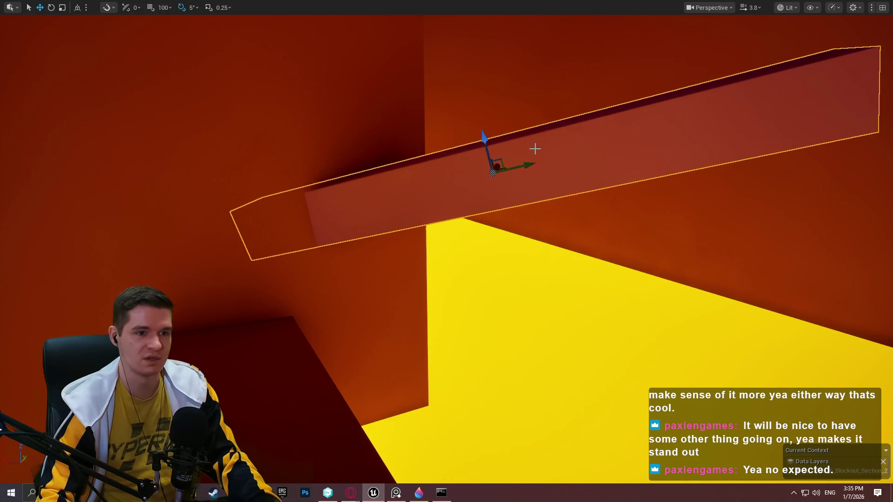
pyautogui.press('f')
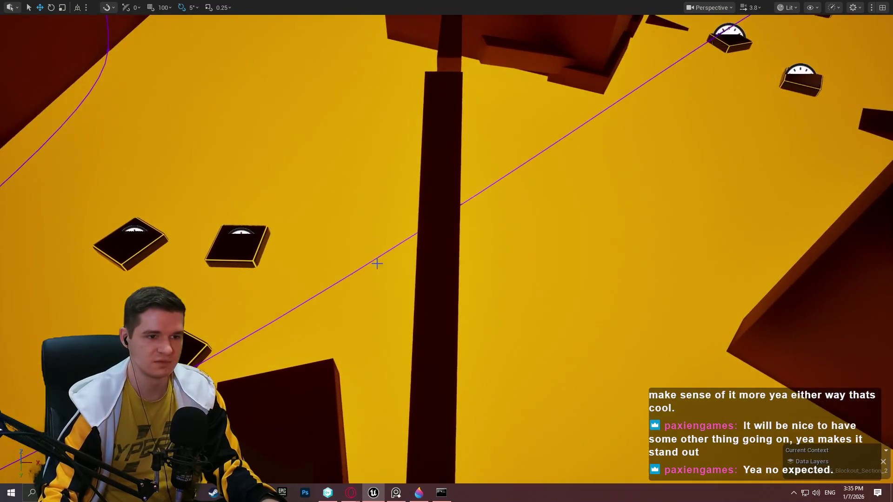
pyautogui.rightClick(437, 163)
# Step: Play from the tall beam, climbing it and running along the wall ledge
pyautogui.click(481, 475)
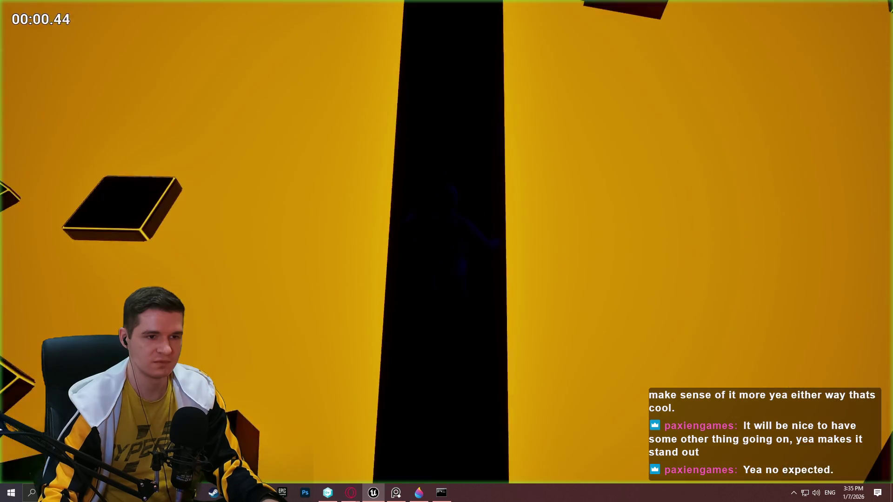
pyautogui.press('w')
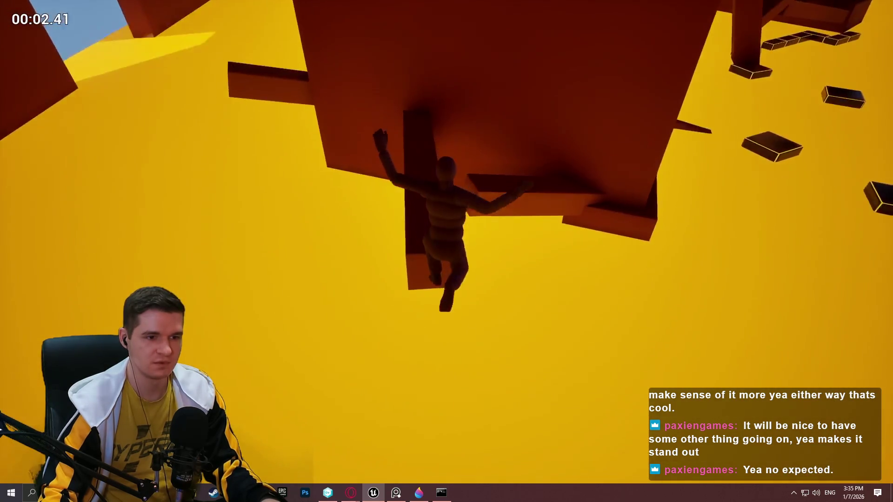
pyautogui.press('w')
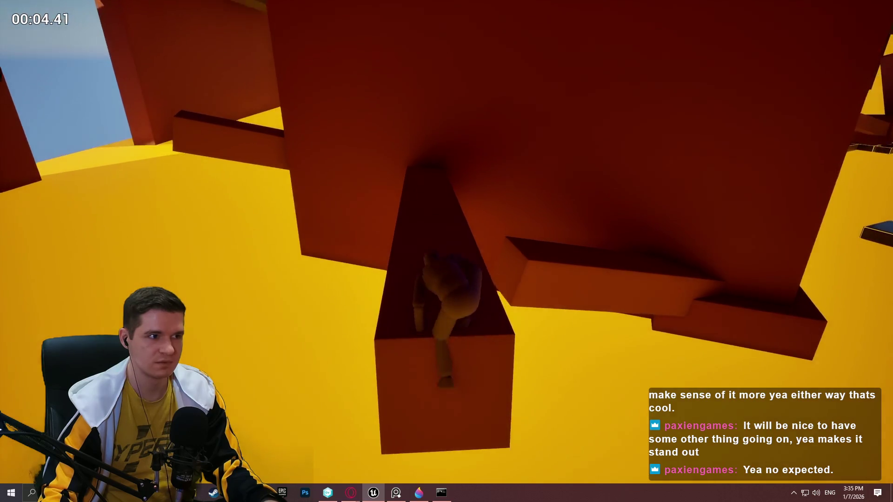
pyautogui.press('w')
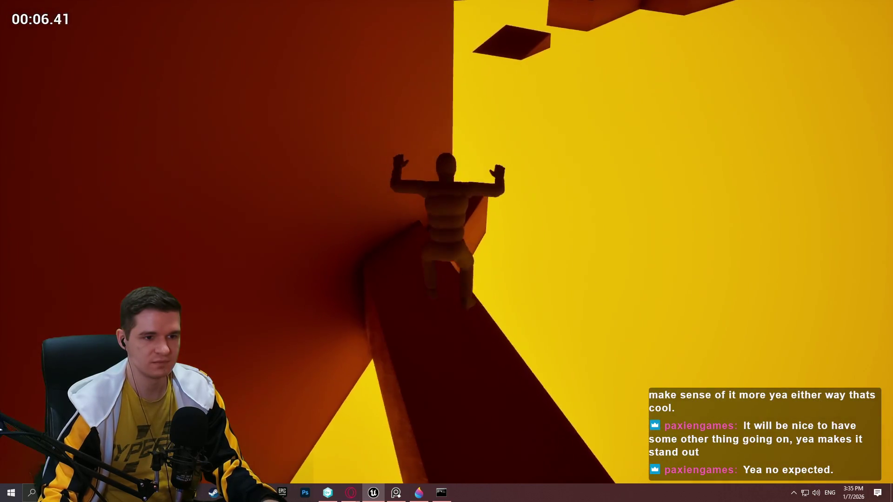
pyautogui.press('w')
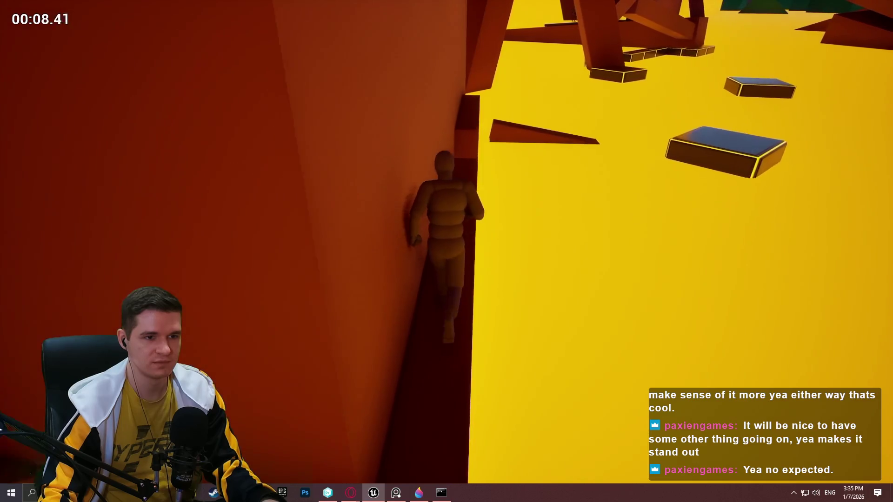
pyautogui.press('w')
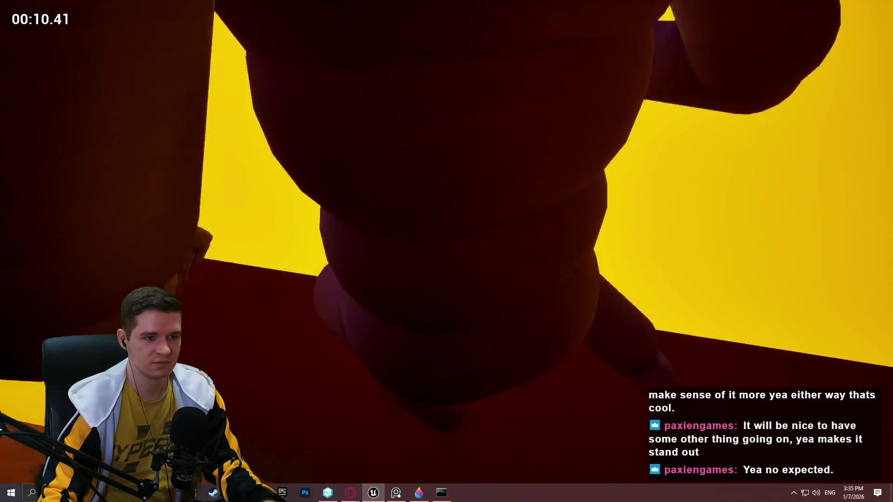
# Step: Jump across the floating blocks, climbing onto one and leaping up to the wall ledge
pyautogui.press('space')
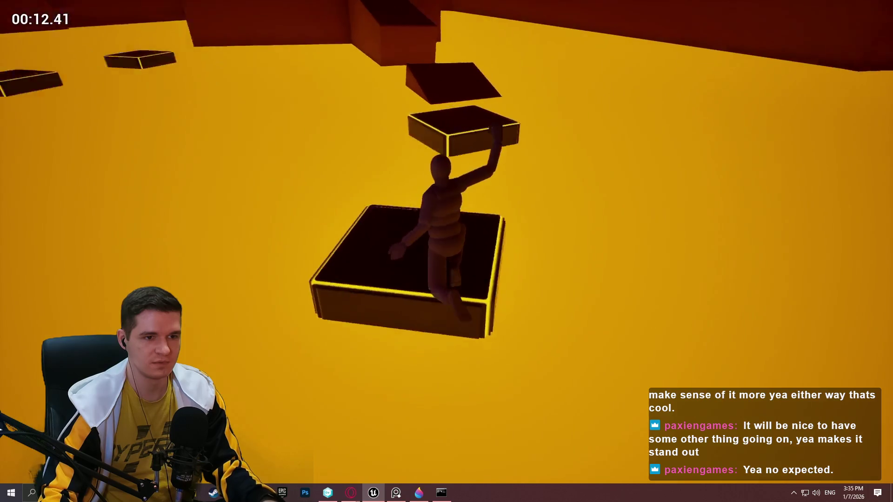
pyautogui.press('space')
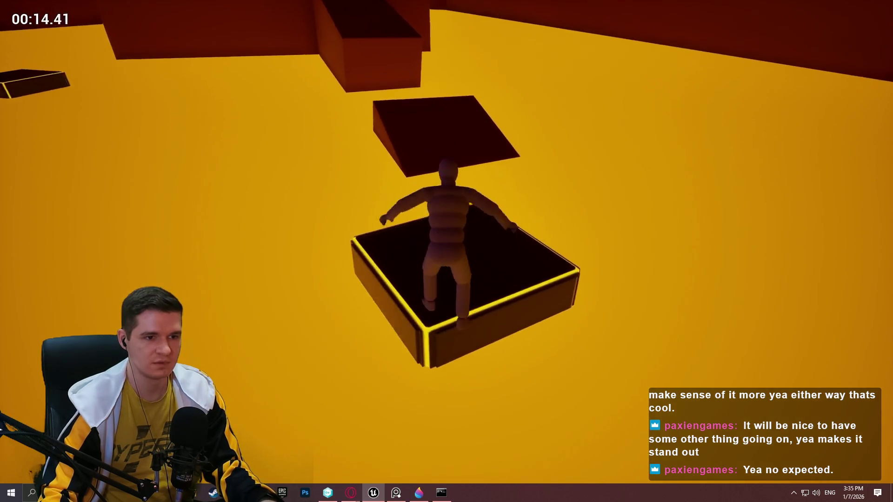
pyautogui.press('space')
pyautogui.press('space')
pyautogui.press('w')
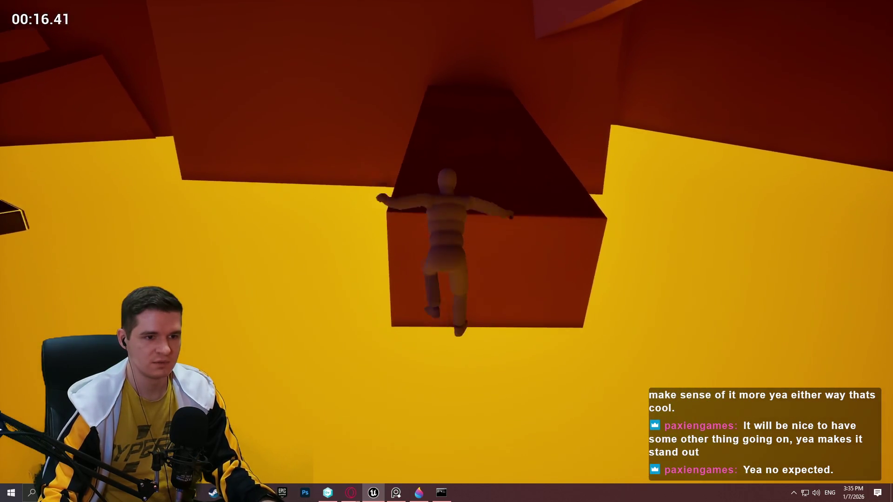
pyautogui.press('w')
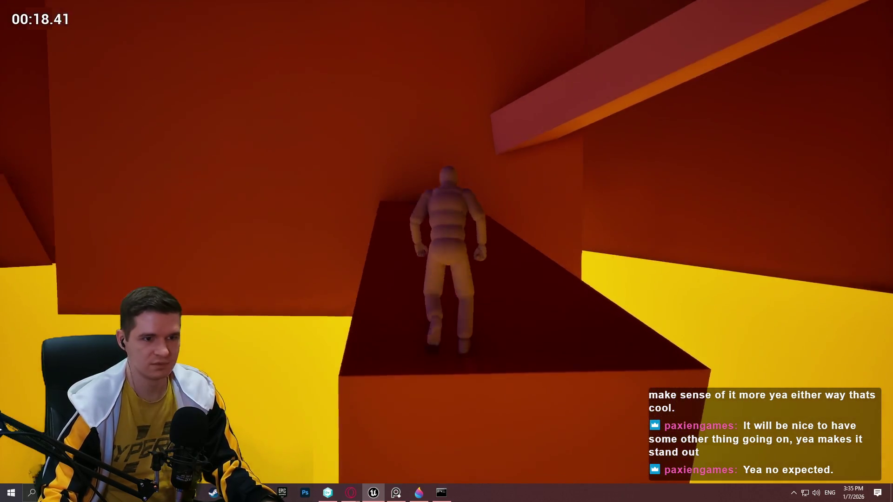
pyautogui.press('space')
# Step: Stop the playtest and reposition the slab, lowering it slightly then shifting it up and right
pyautogui.press('Escape')
pyautogui.scroll(-5, 579, 134)
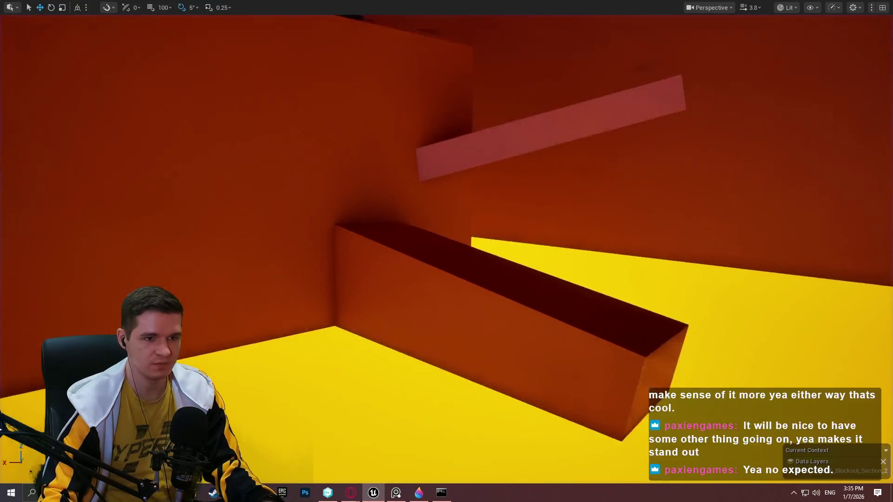
pyautogui.moveTo(547, 127); pyautogui.dragTo(548, 137)
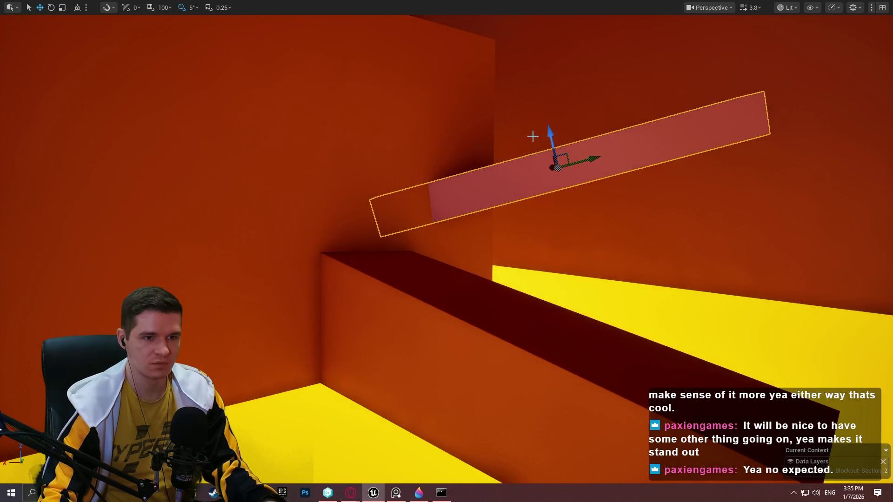
pyautogui.scroll(5, 430, 196)
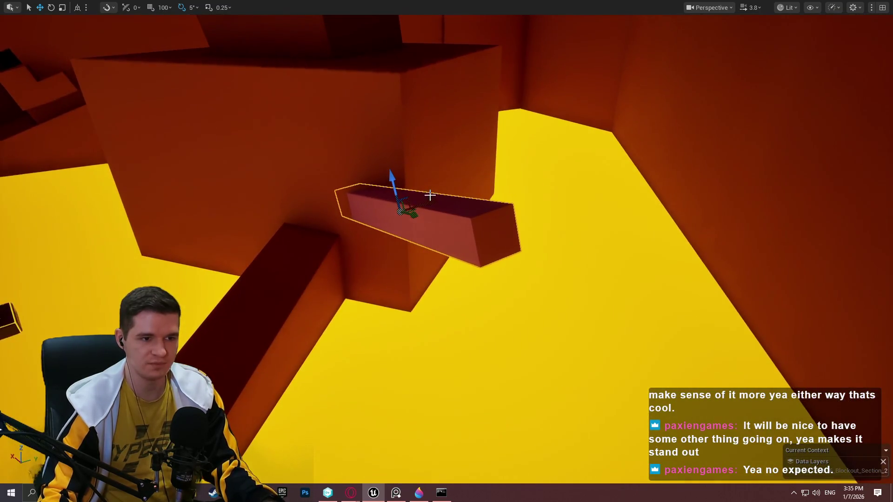
pyautogui.moveTo(430, 196)
pyautogui.mouseDown()
pyautogui.moveTo(573, 172)
pyautogui.moveTo(752, 277)
pyautogui.moveTo(787, 338)
pyautogui.mouseUp()
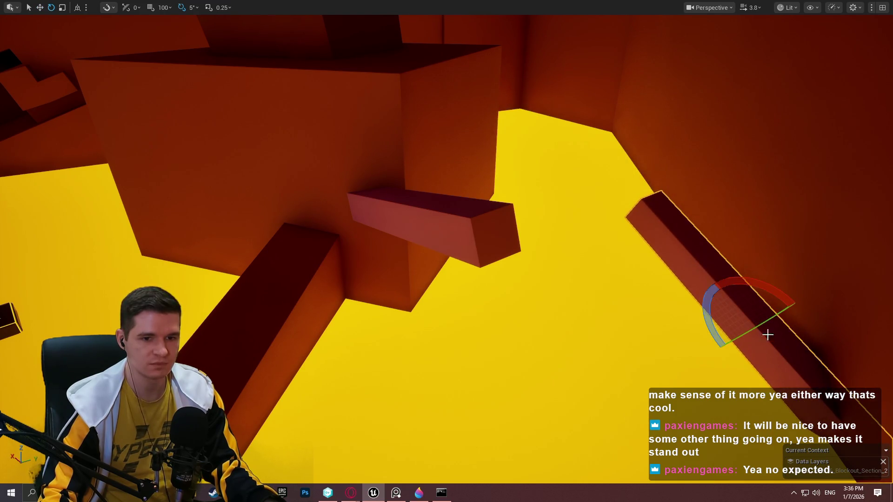
# Step: Rotate the beam 25 degrees and a further 10, stretch it much longer, and raise it higher
pyautogui.moveTo(713, 326); pyautogui.dragTo(713, 326)
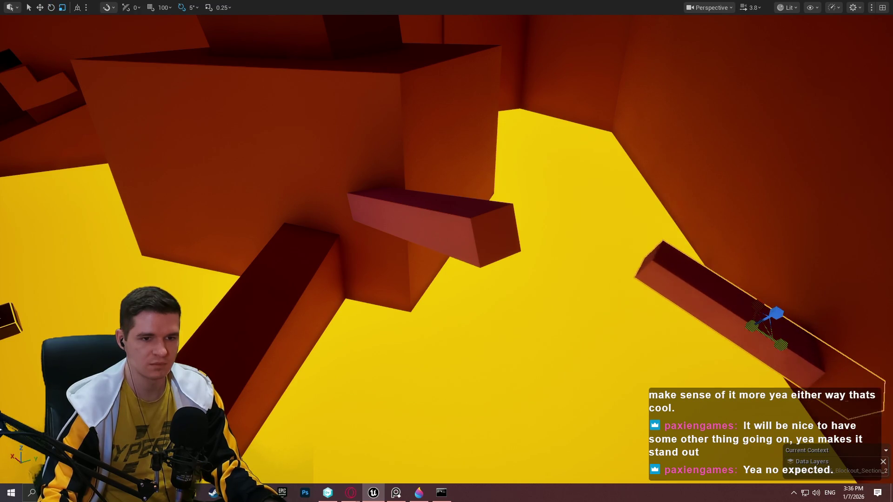
pyautogui.moveTo(751, 326); pyautogui.dragTo(751, 326)
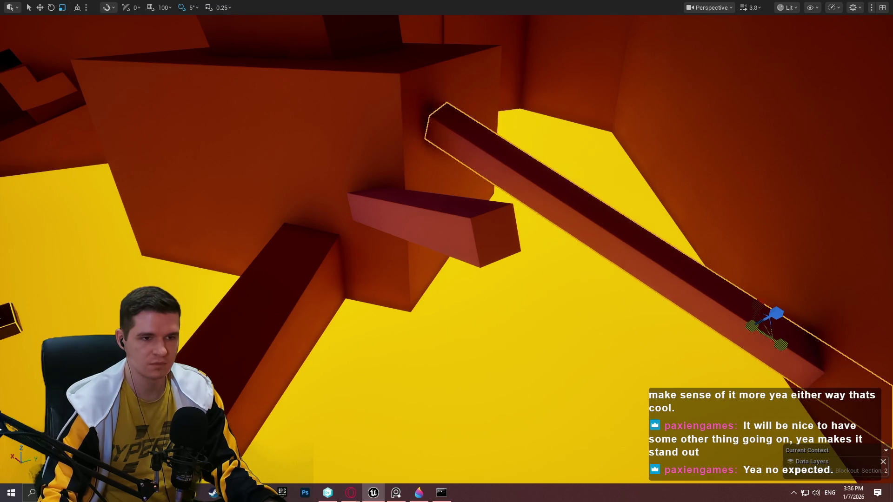
pyautogui.press('e')
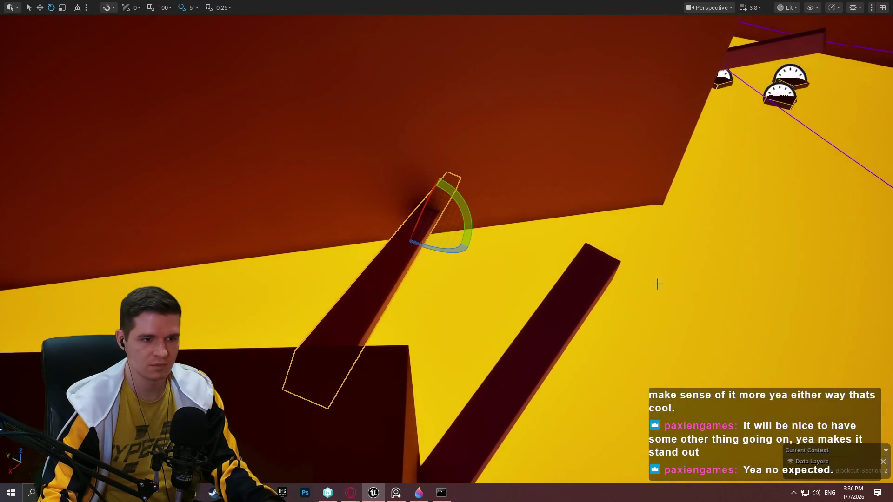
pyautogui.moveTo(464, 189); pyautogui.dragTo(464, 189)
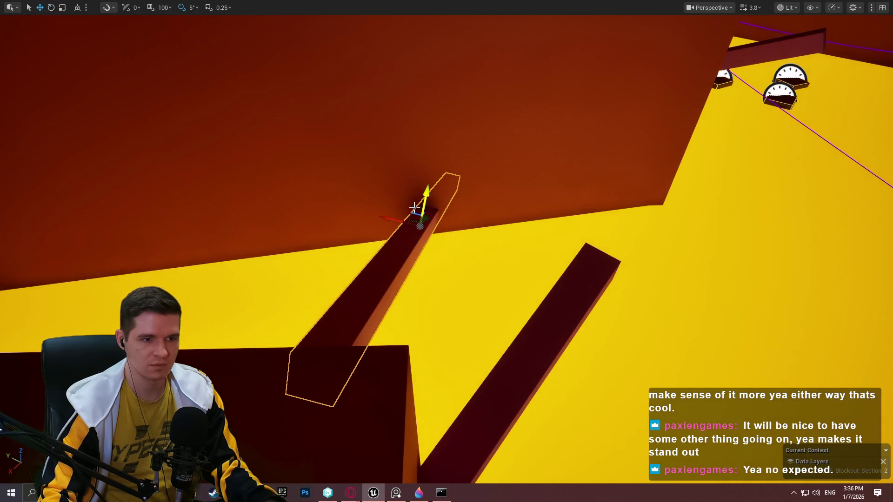
pyautogui.moveTo(427, 206)
pyautogui.mouseDown()
pyautogui.moveTo(429, 163)
pyautogui.moveTo(462, 183)
pyautogui.moveTo(495, 139)
pyautogui.moveTo(447, 186)
pyautogui.moveTo(484, 204)
pyautogui.moveTo(447, 177)
pyautogui.moveTo(548, 143)
pyautogui.moveTo(465, 186)
pyautogui.moveTo(562, 225)
pyautogui.moveTo(460, 269)
pyautogui.mouseUp()
pyautogui.press('Delete')
pyautogui.moveTo(606, 305)
pyautogui.mouseDown()
pyautogui.moveTo(549, 270)
pyautogui.moveTo(508, 314)
pyautogui.mouseUp()
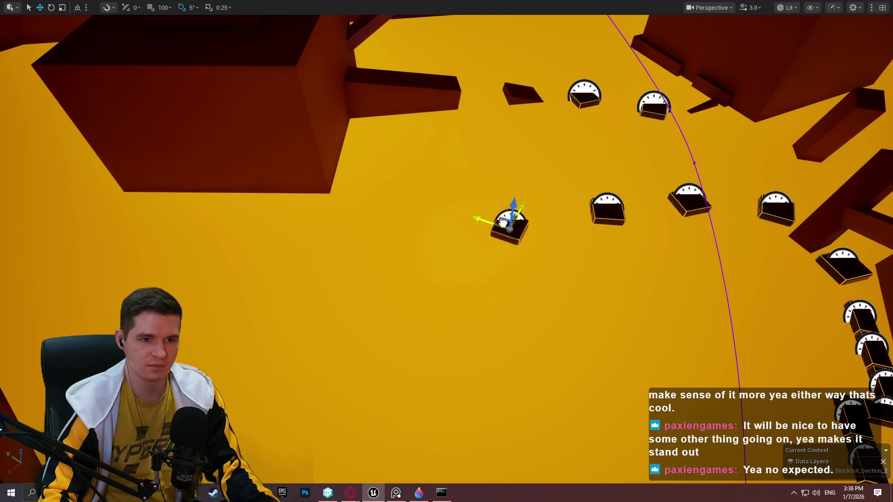
# Step: Fly back to the tall dark beam and bring up its context menu
pyautogui.moveTo(577, 189); pyautogui.dragTo(442, 259)
pyautogui.rightClick(442, 259)
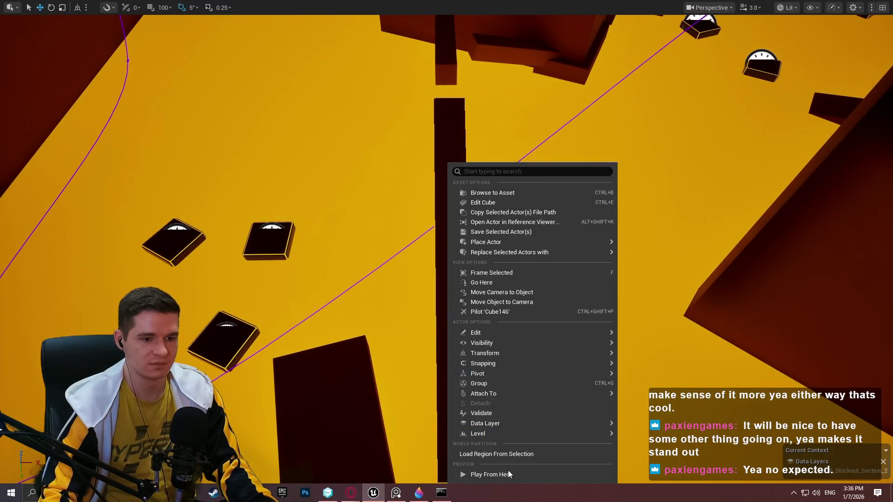
# Step: Play from the tall beam, run along it, wall-run beside the orange ledge and jump off
pyautogui.click(509, 473)
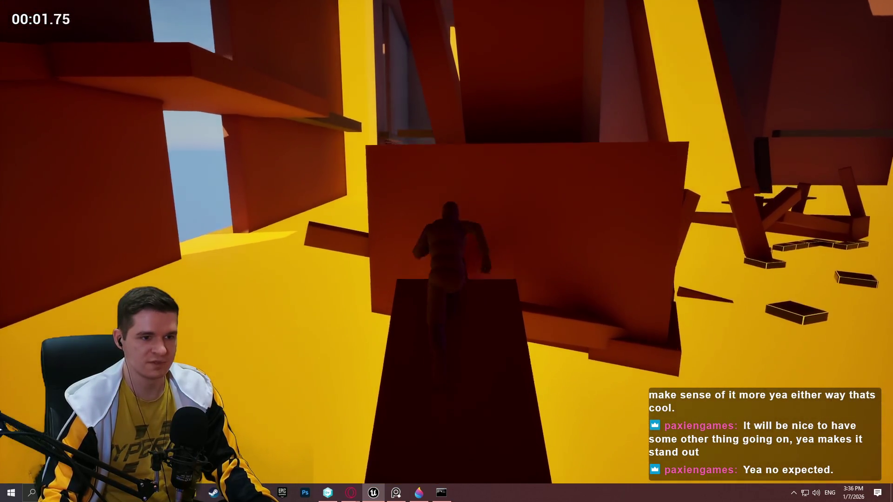
pyautogui.press('w')
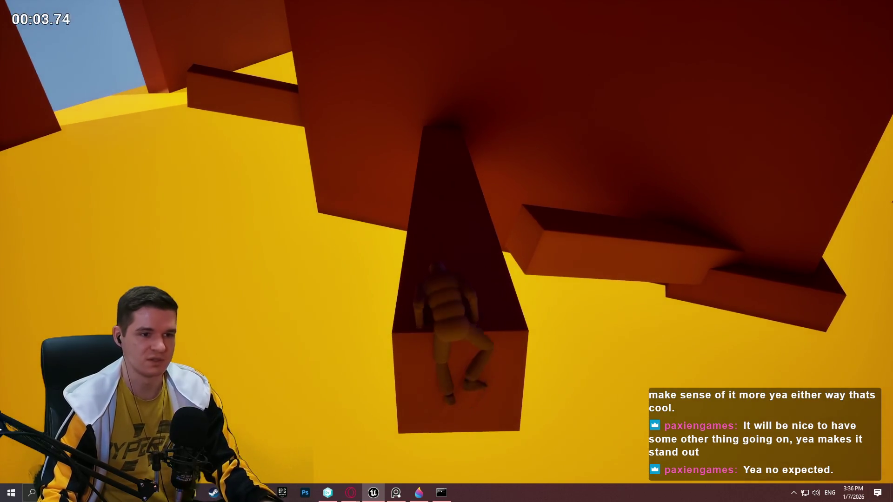
pyautogui.press('w')
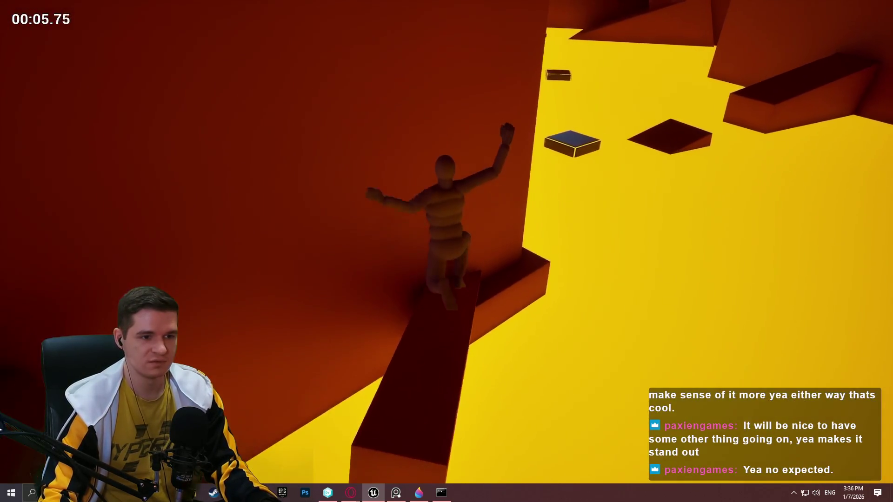
pyautogui.press('w')
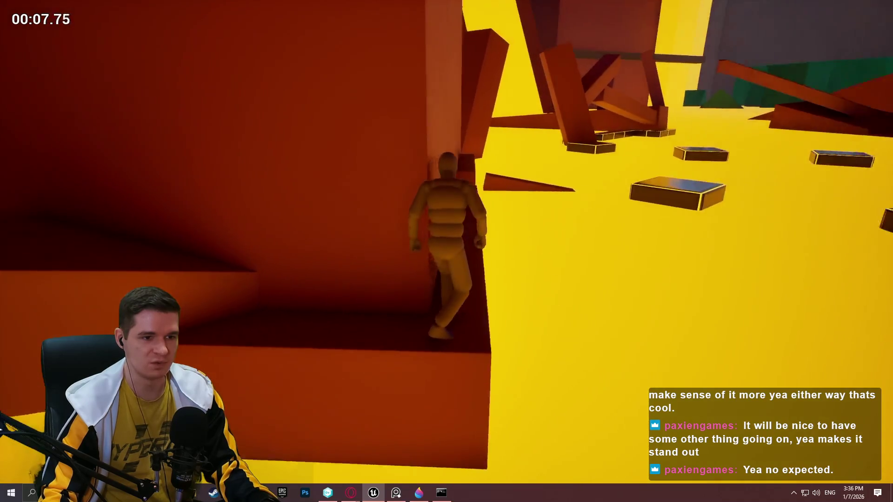
pyautogui.press('w')
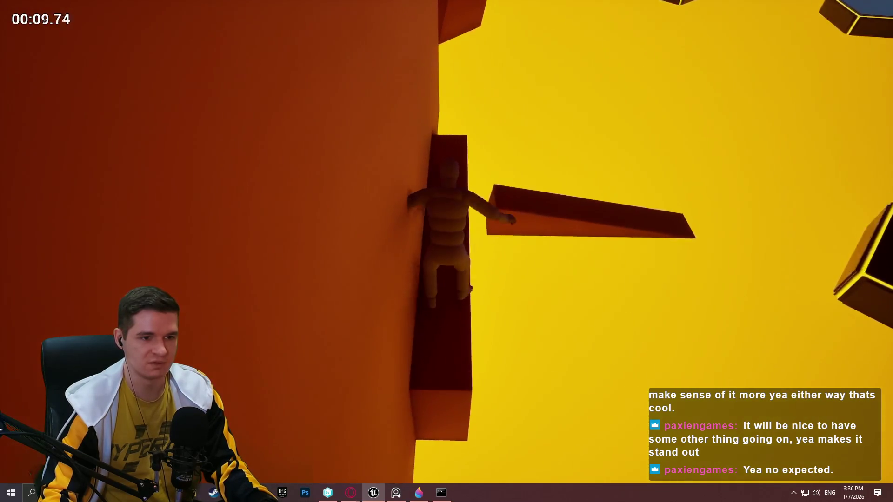
pyautogui.press('w')
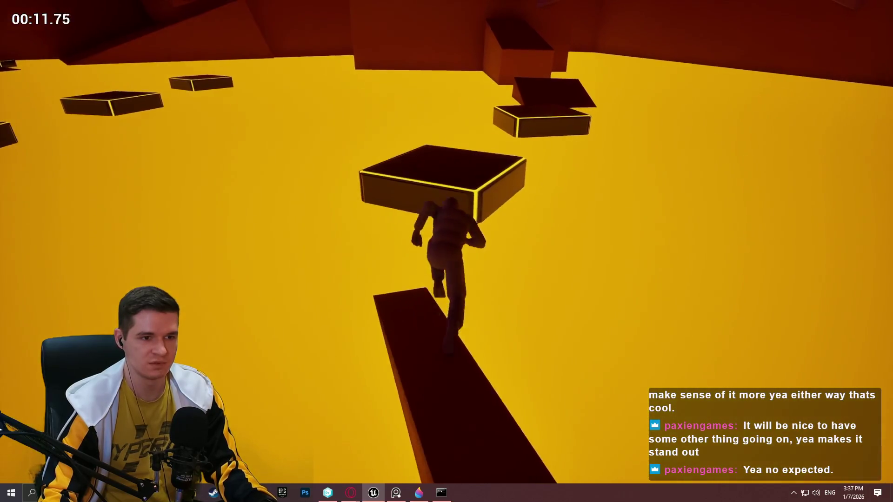
pyautogui.press('space')
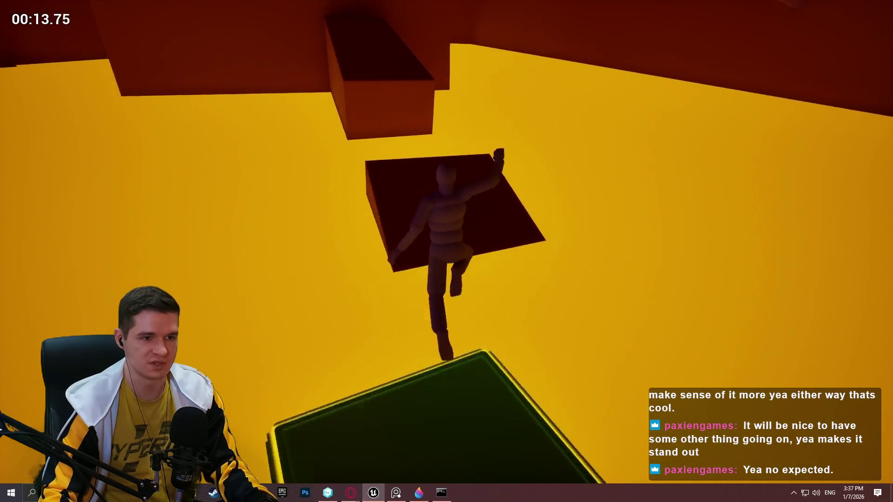
# Step: Leap across the blocks and beams, hanging on each ledge and climbing up onto them
pyautogui.press('w')
pyautogui.press('space')
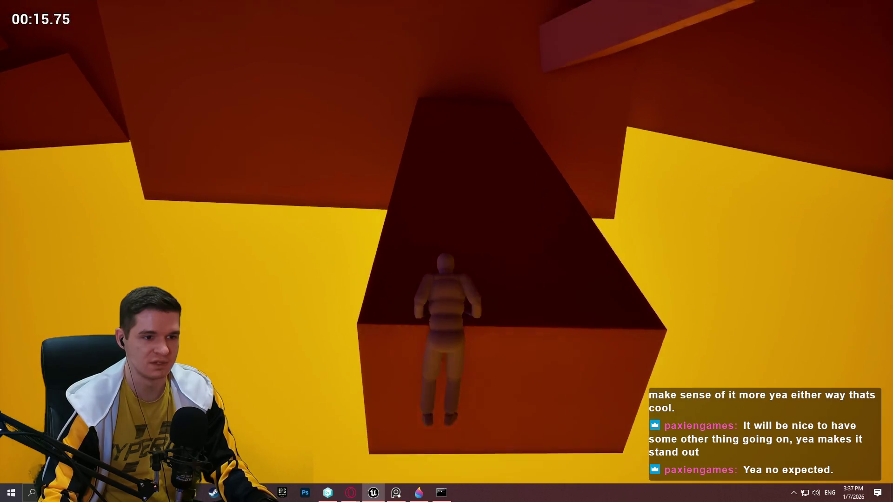
pyautogui.press('w')
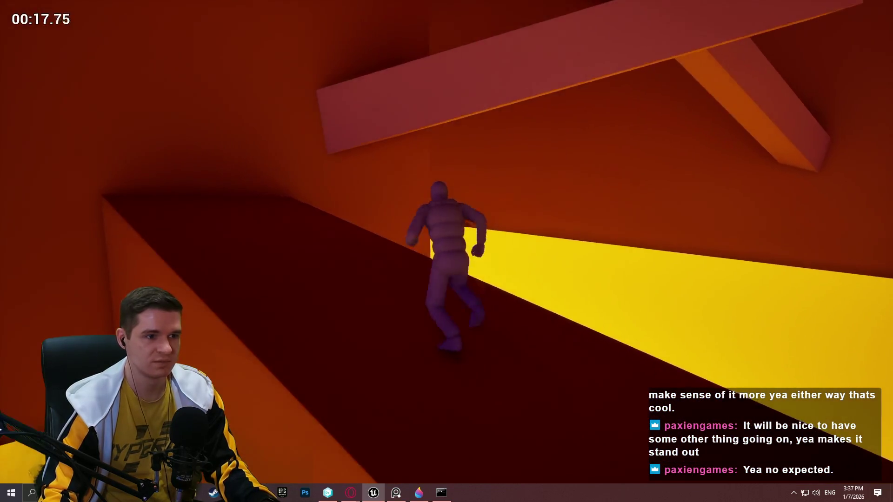
pyautogui.press('space')
pyautogui.press('w')
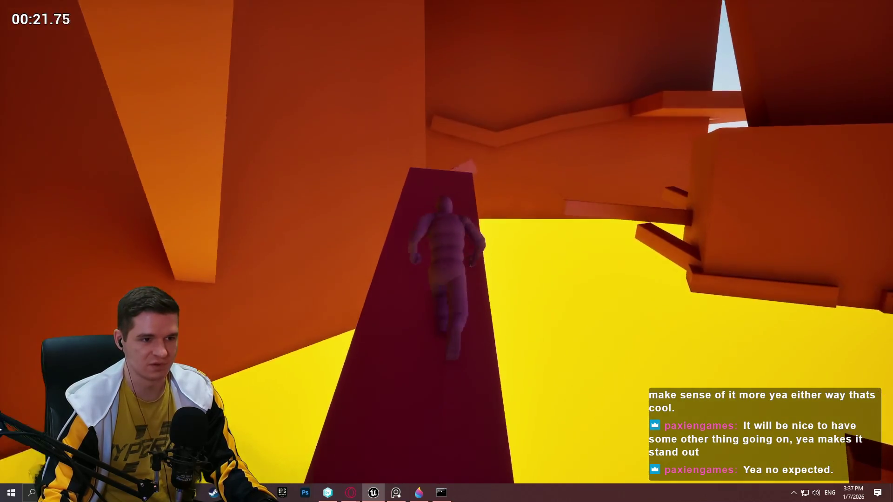
pyautogui.press('space')
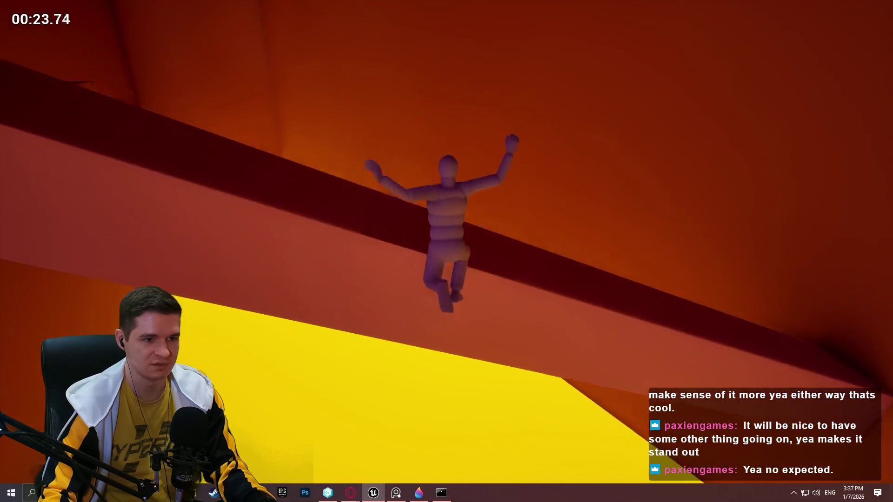
# Step: Climb and run up the tall red wall, leap off its top, then end the playtest
pyautogui.press('w')
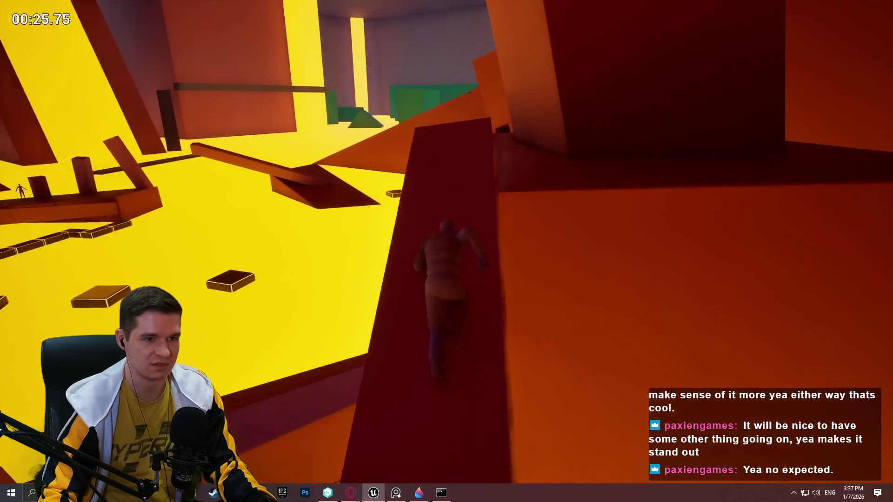
pyautogui.press('w')
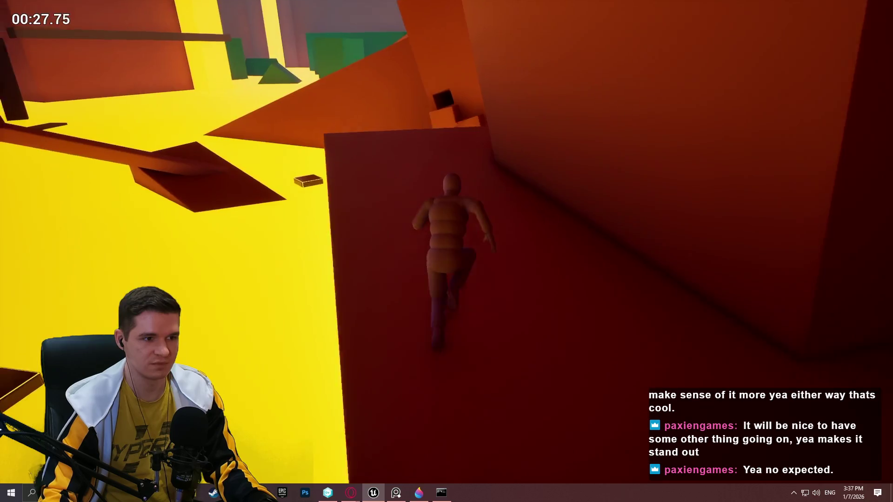
pyautogui.press('w')
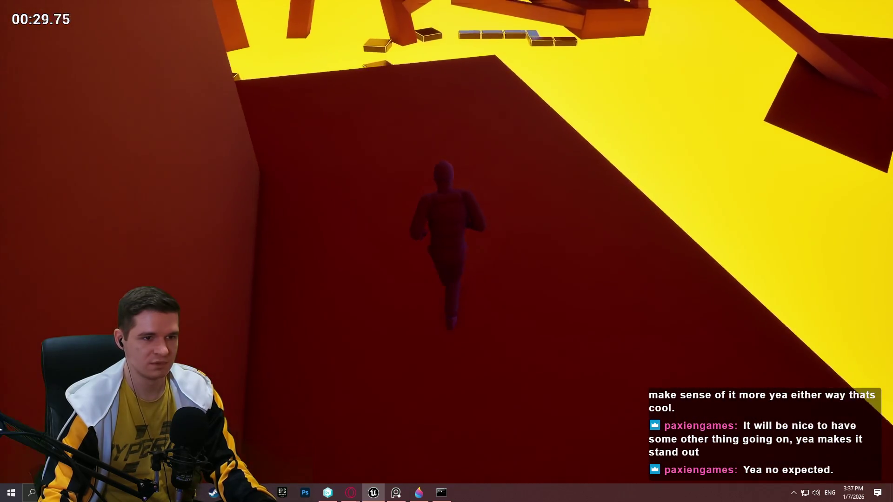
pyautogui.press('w')
pyautogui.press('space')
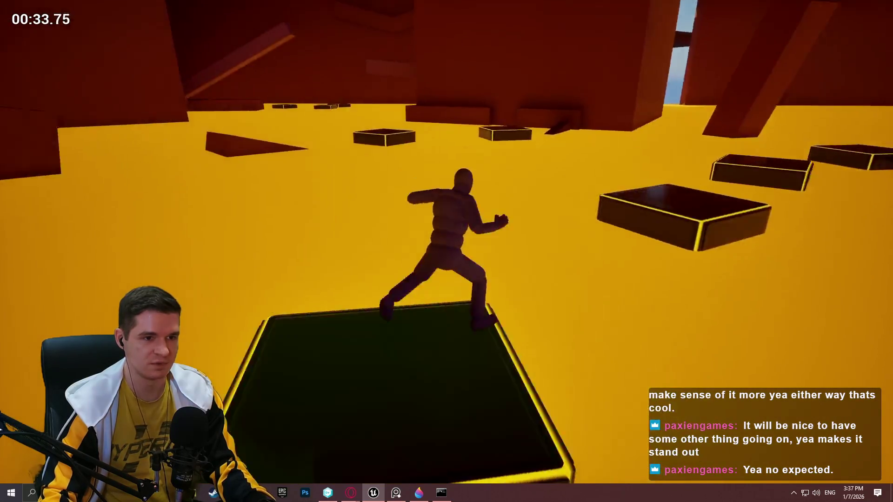
pyautogui.press('Escape')
# Step: Rotate the floating platform box around its vertical axis and shift it slightly right
pyautogui.scroll(-3, 650, 235)
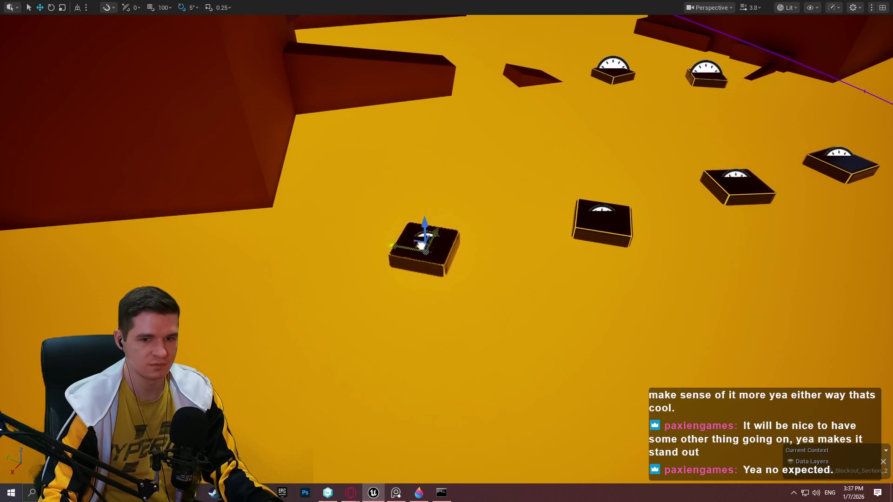
pyautogui.moveTo(433, 291); pyautogui.dragTo(400, 292)
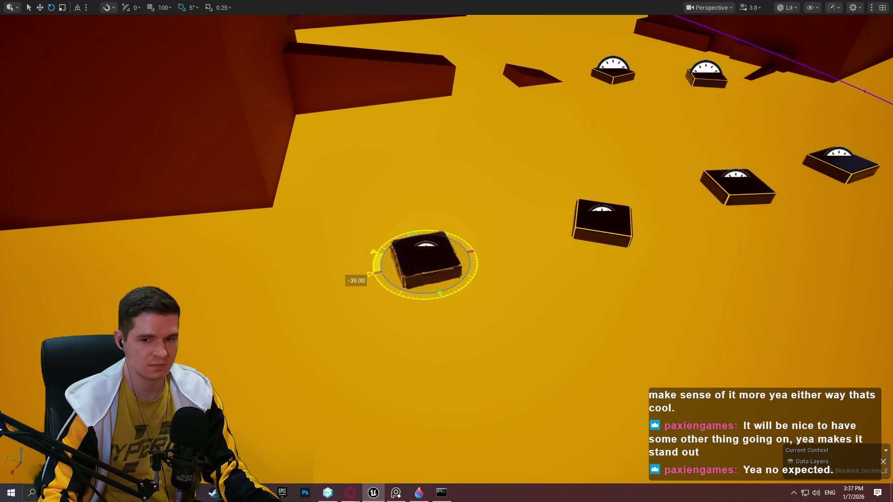
pyautogui.press('w')
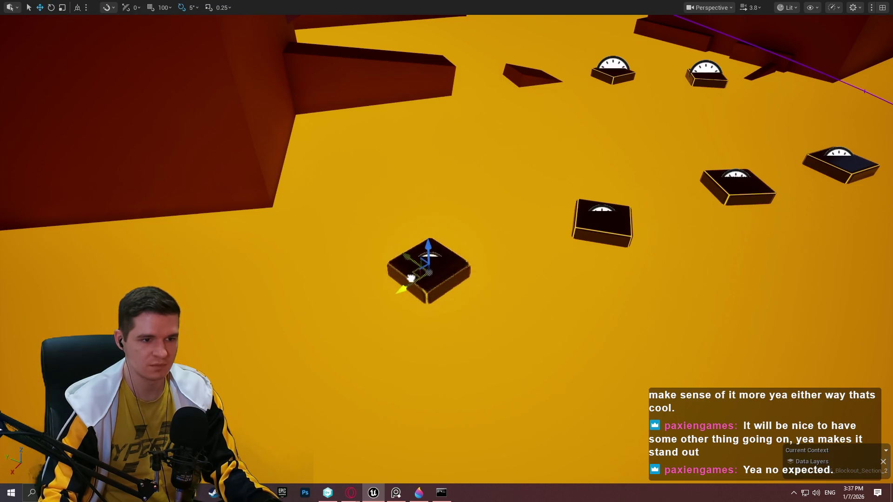
pyautogui.moveTo(408, 265); pyautogui.dragTo(827, 311)
pyautogui.moveTo(353, 253); pyautogui.dragTo(353, 252)
pyautogui.moveTo(418, 233); pyautogui.dragTo(430, 233)
# Step: Lower the bottom wall beam along Z beneath the upper one, compare them, and exit immersive mode
pyautogui.moveTo(389, 265); pyautogui.dragTo(388, 265)
pyautogui.click(360, 278)
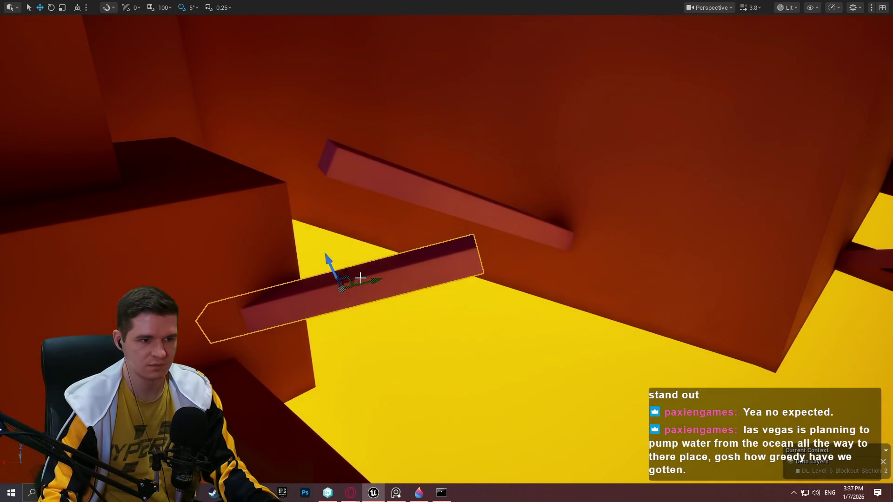
pyautogui.moveTo(329, 266); pyautogui.dragTo(333, 278)
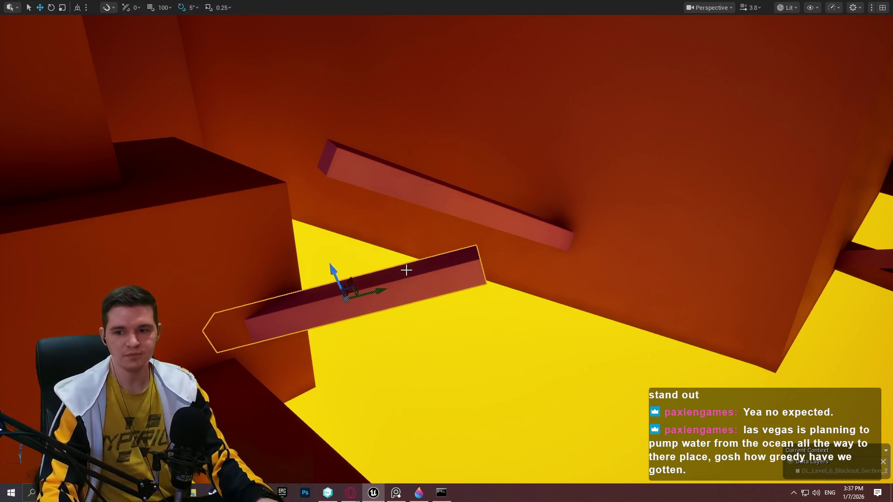
pyautogui.moveTo(432, 171); pyautogui.dragTo(431, 185)
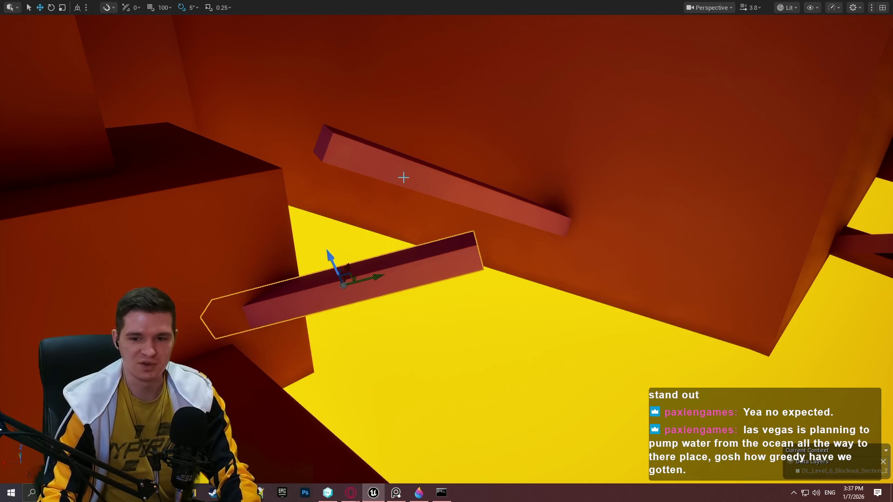
pyautogui.moveTo(436, 203); pyautogui.dragTo(436, 231)
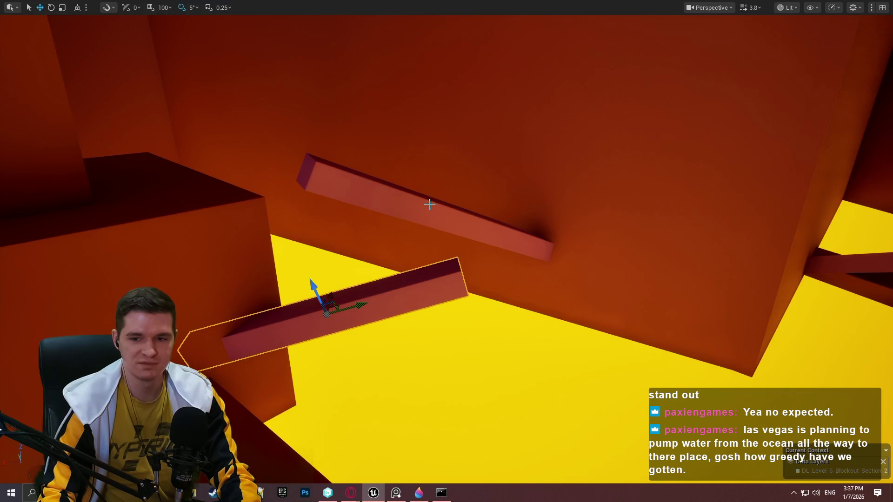
pyautogui.press('F11')
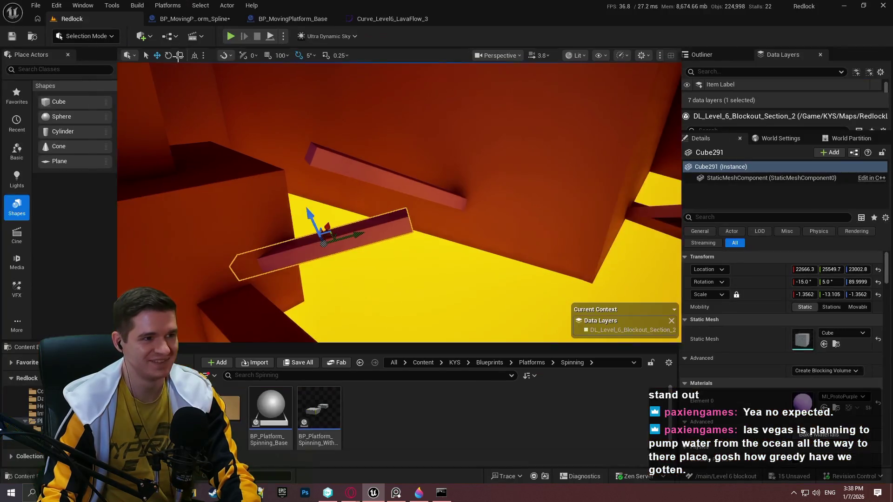
# Step: Run Save All, declining to check out BP_MovingPlatform_Spline, then look toward the spinning platforms
pyautogui.click(38, 5)
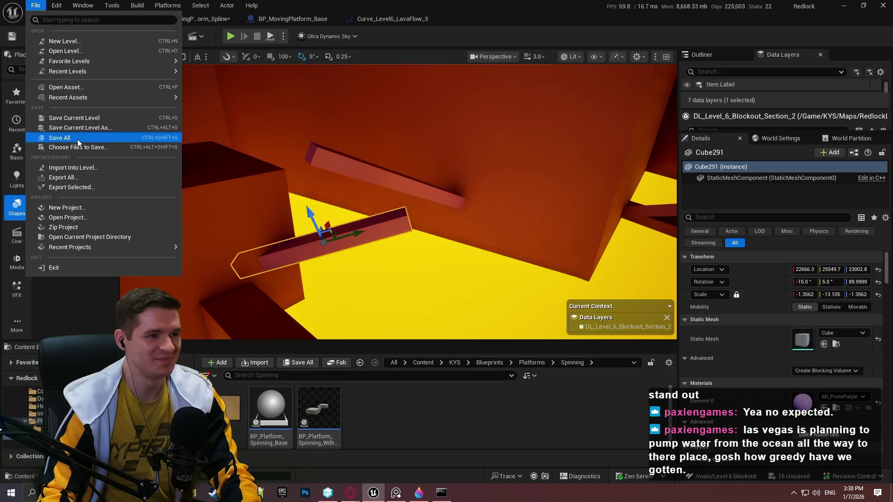
pyautogui.click(77, 139)
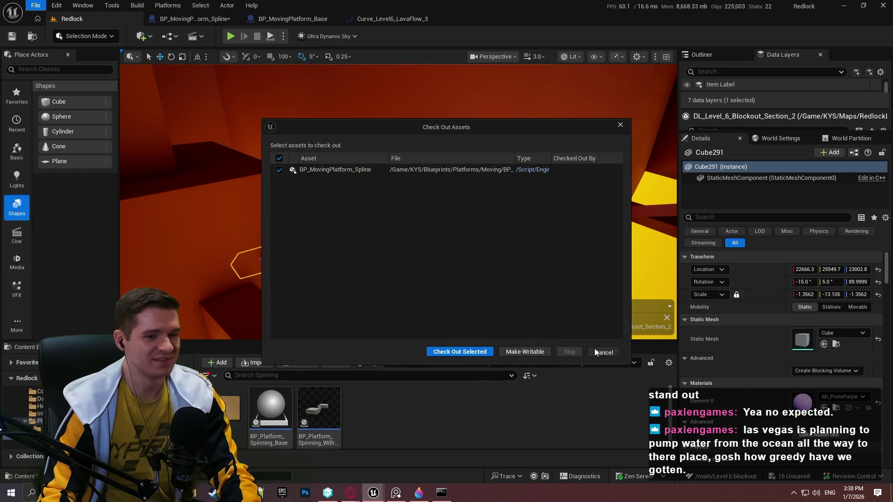
pyautogui.click(597, 351)
pyautogui.moveTo(341, 181); pyautogui.dragTo(355, 173)
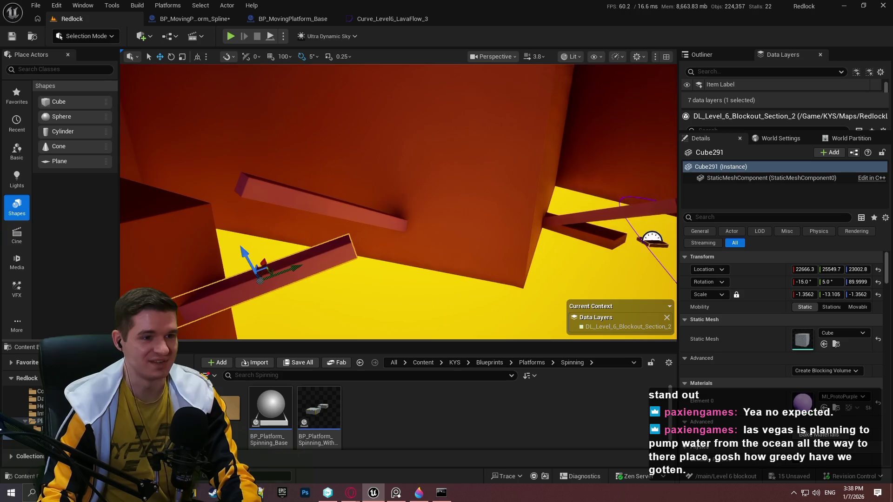
pyautogui.moveTo(533, 183); pyautogui.dragTo(590, 182)
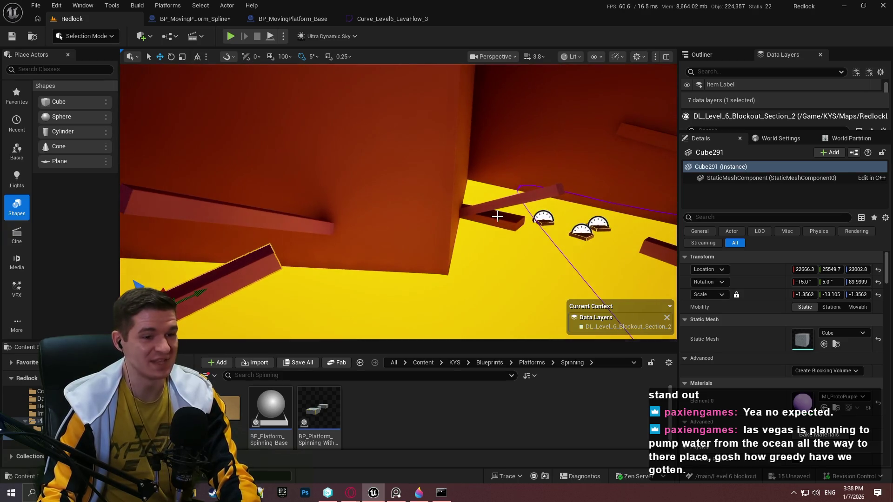